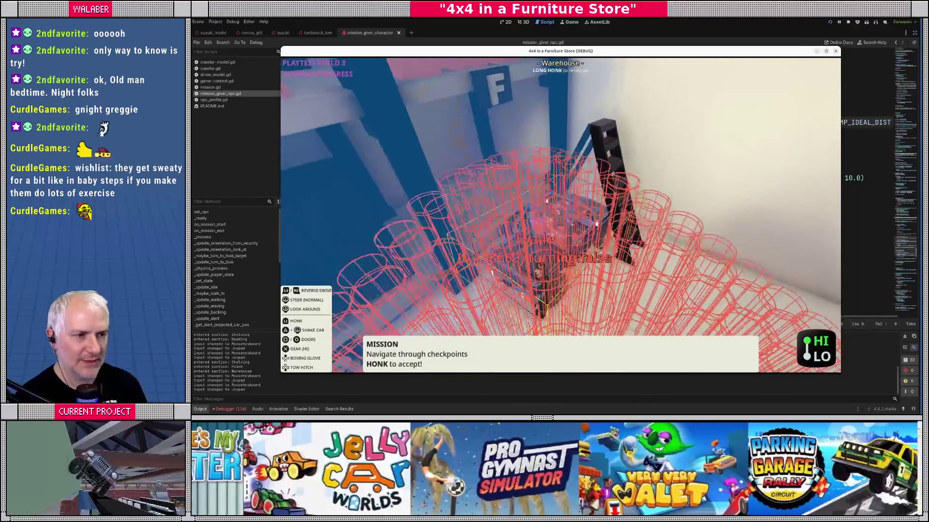
- Stop the running game and begin editing the target_score line 762 of mission_giver_npc.gd
key("F8")
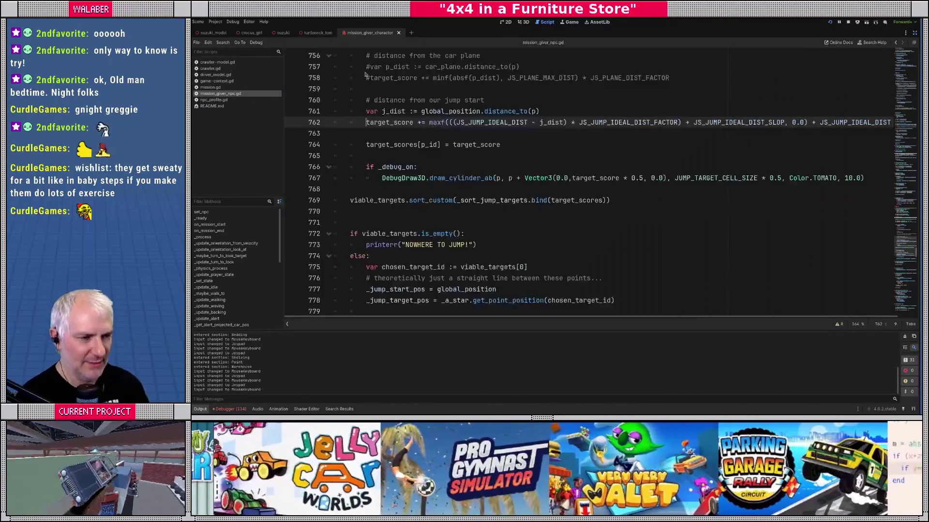
left_click(467, 155)
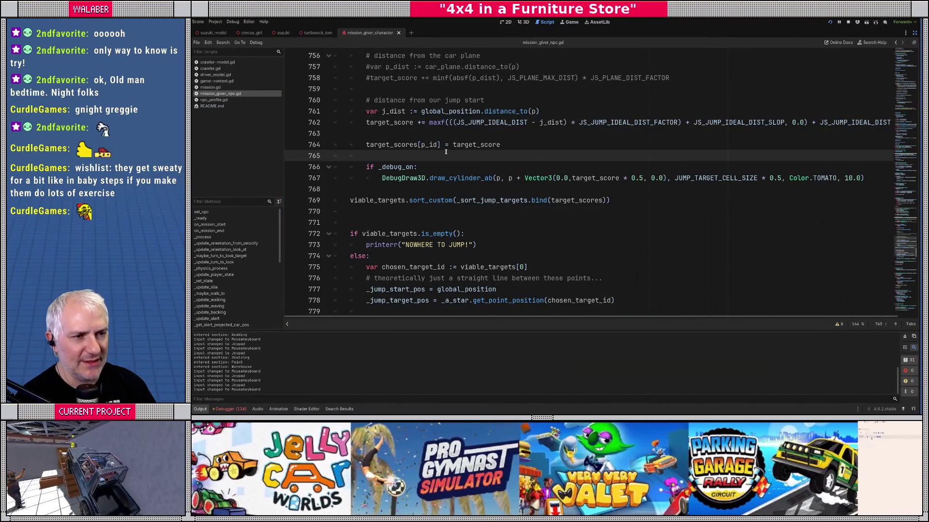
scroll(448, 147, "up", 1)
left_click(478, 155)
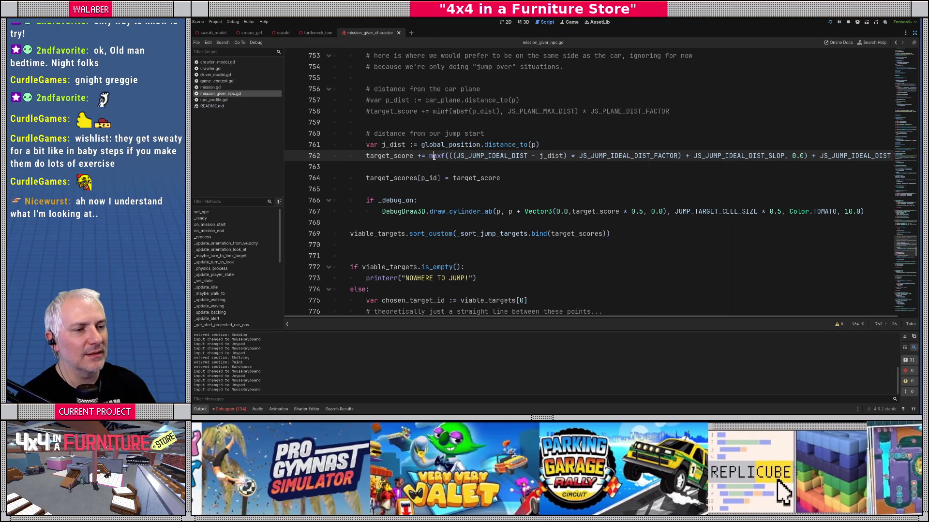
key("Delete")
key("Delete")
- Switch line 762's jump-distance term from maxf to minf, playtest the game, then bring up a browser window
type("in")
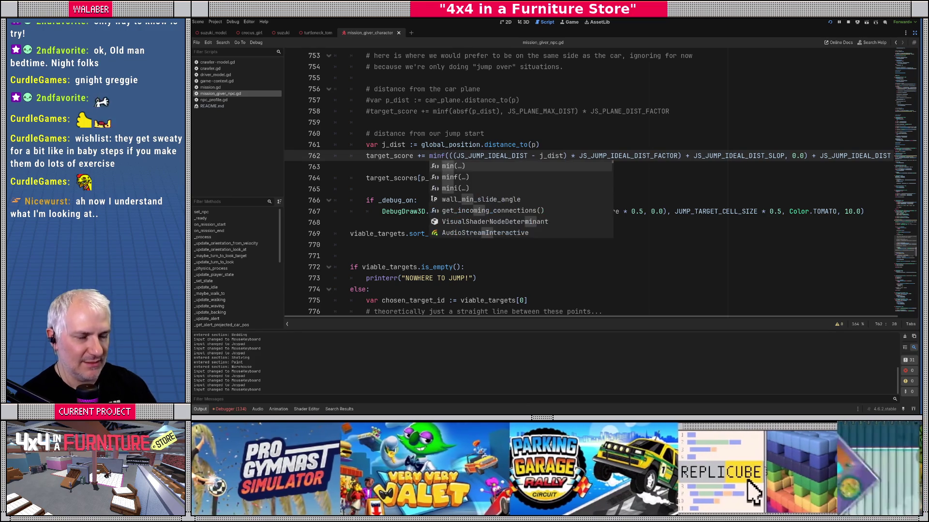
key("F5")
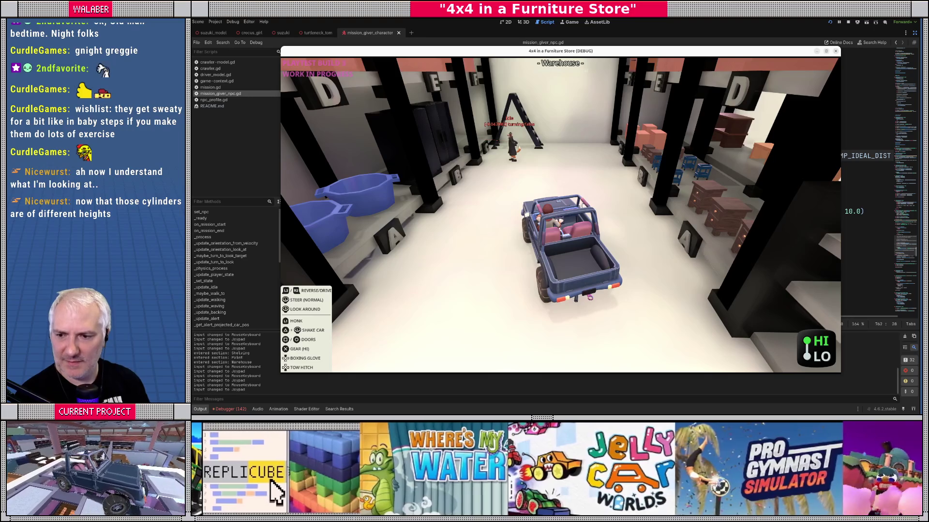
key("alt+Tab")
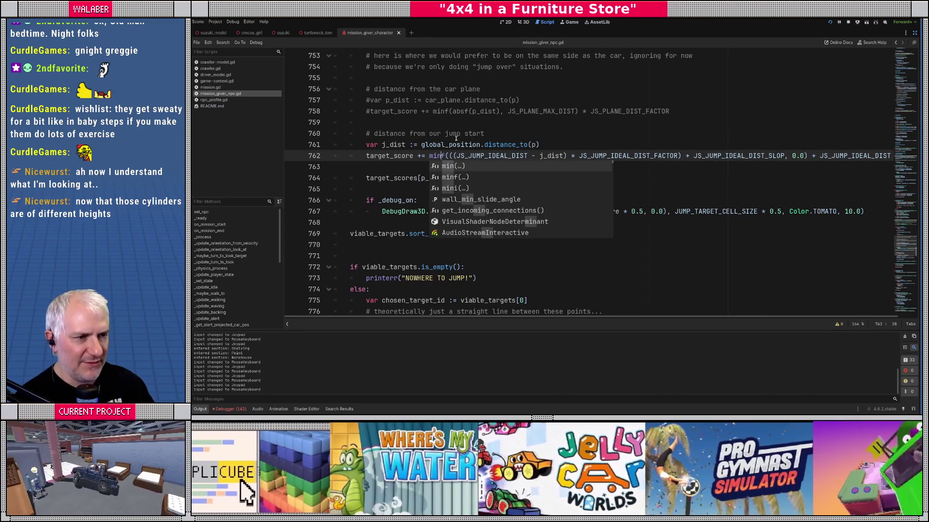
left_click(456, 137)
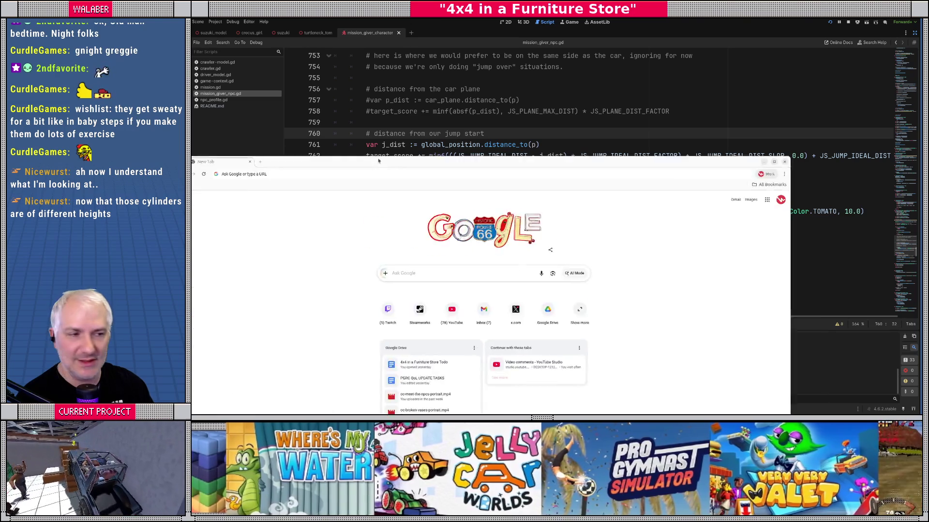
left_click_drag(375, 162, 564, 111)
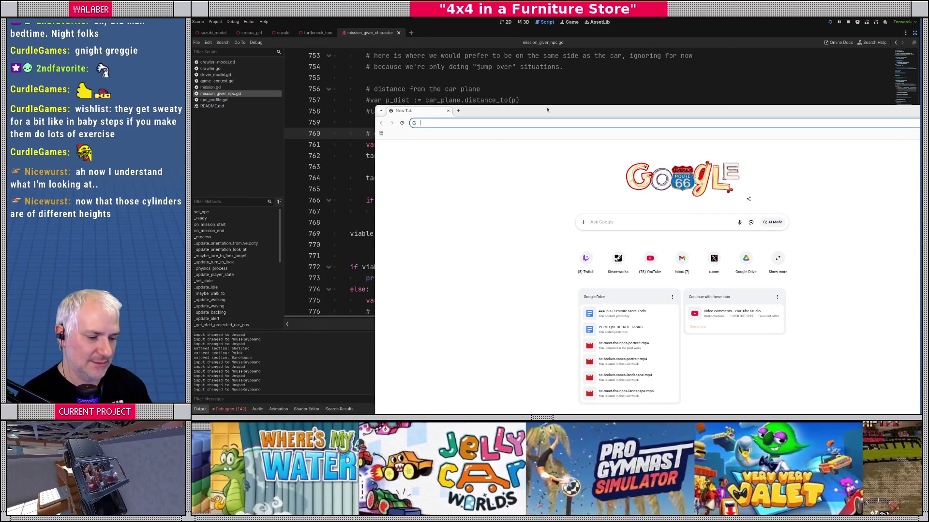
- Search Google for 'graphtoy' and open the Graphtoy plotting site at graphtoy.com
type("graphtoy")
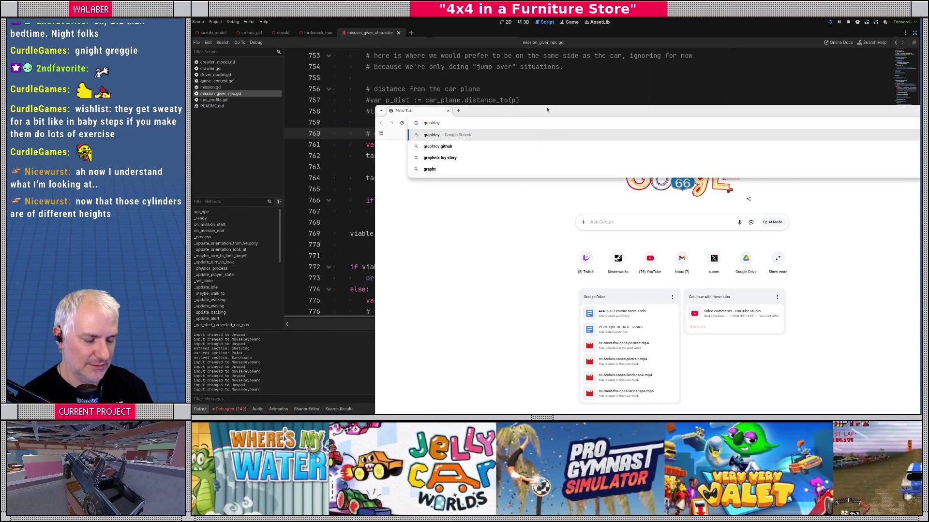
key("Return")
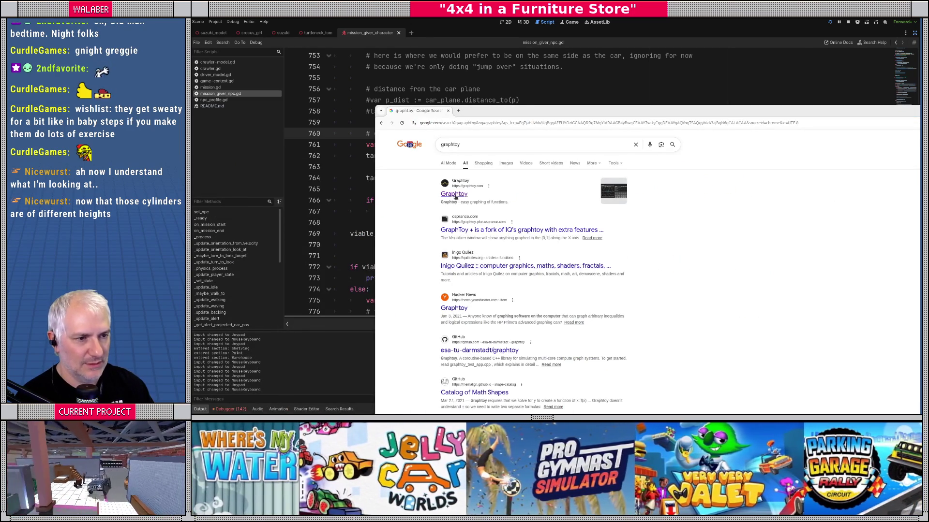
left_click(456, 194)
mouse_move(525, 112)
left_mouse_down()
mouse_move(410, 23)
mouse_move(427, 24)
left_mouse_up()
left_click(614, 79)
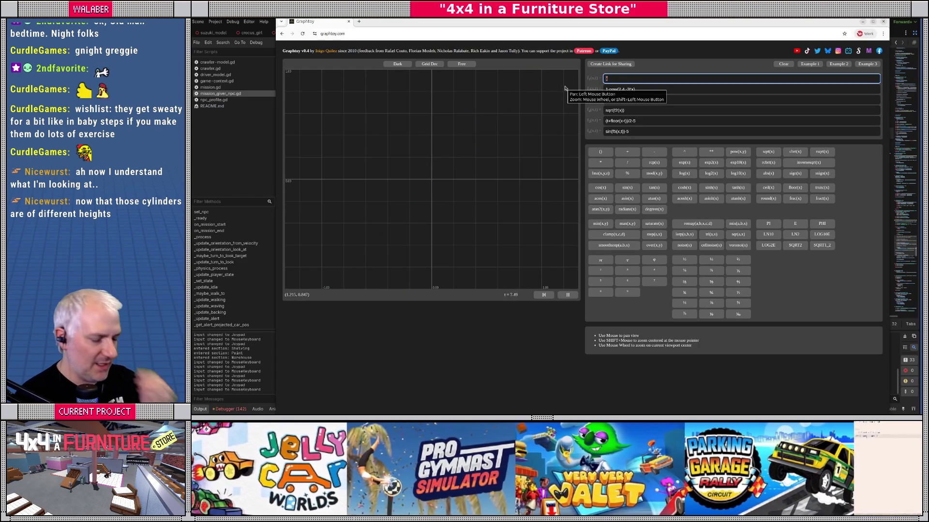
- Plot (3.0 - x) as f1, then wrap it into abs(3.0 - x) and return to Godot
type("(")
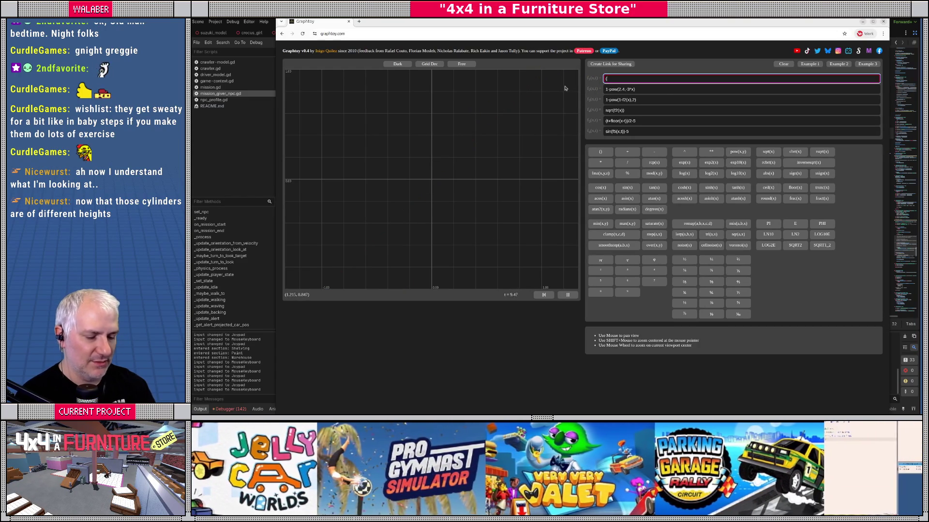
type("3.0")
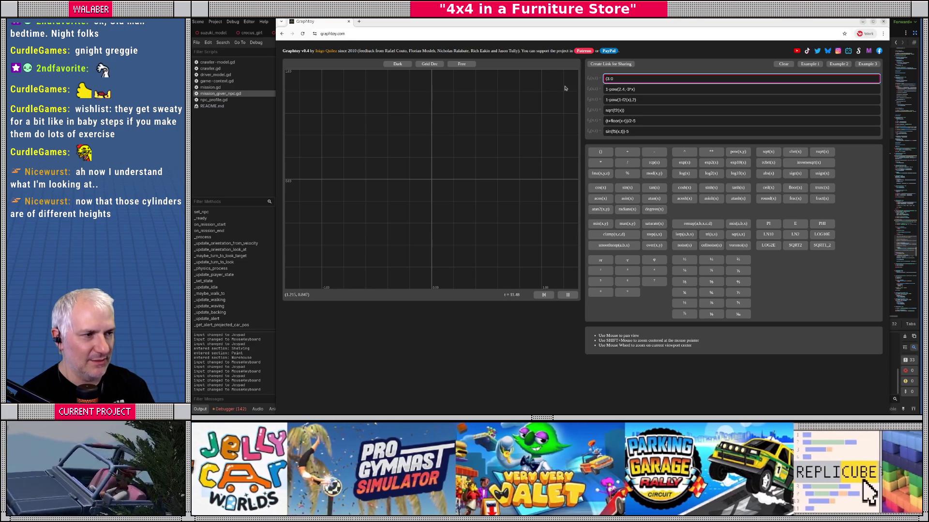
type(" - x)")
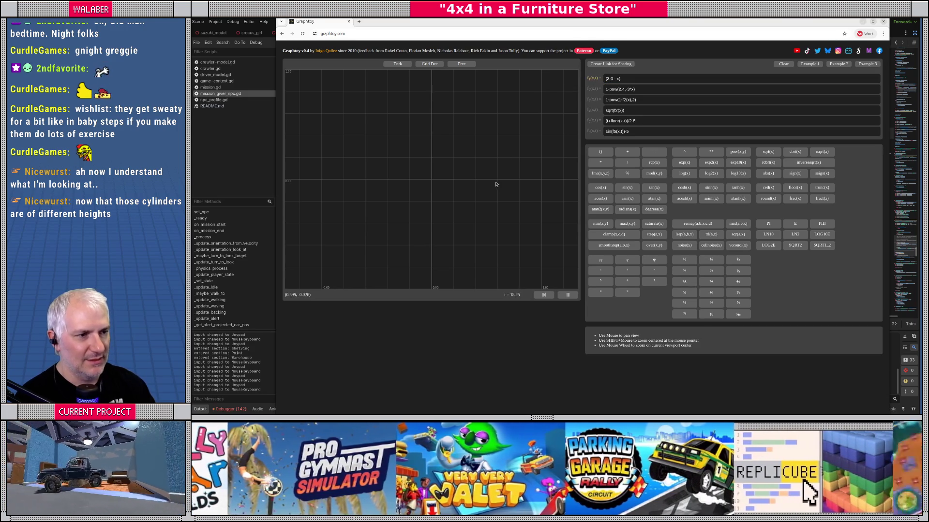
left_click_drag(521, 160, 401, 194)
scroll(401, 194, "down", 3)
left_click(616, 79)
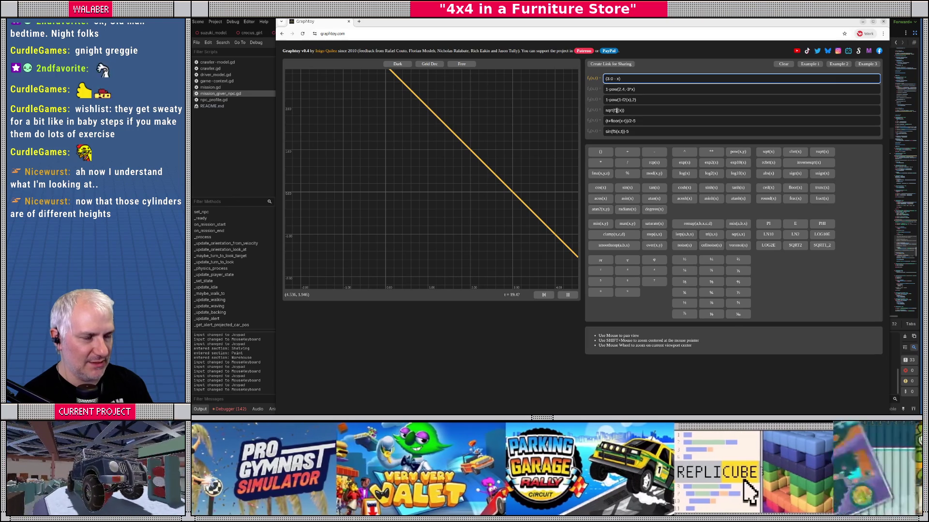
mouse_move(394, 199)
left_mouse_down()
mouse_move(400, 189)
mouse_move(415, 209)
mouse_move(362, 181)
left_mouse_up()
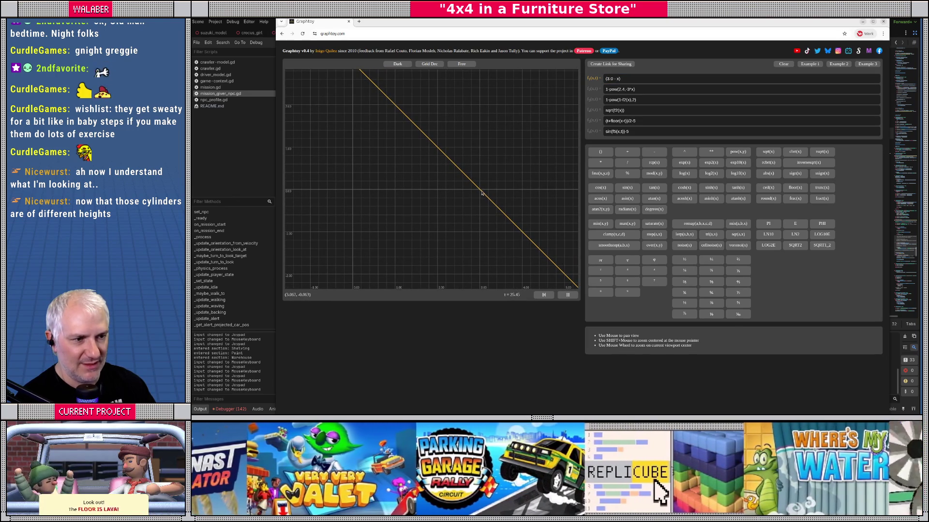
left_click(605, 79)
type("abs")
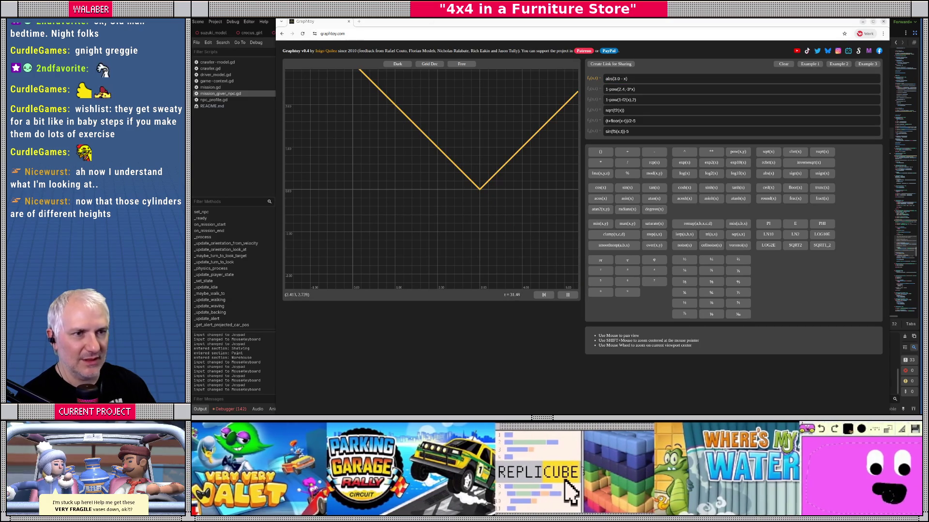
key("alt+Tab")
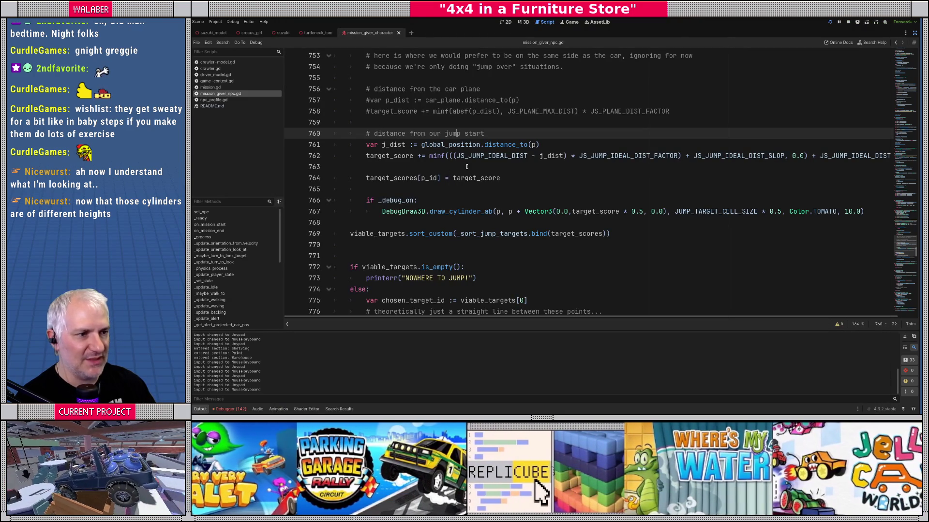
- Review the (JS_JUMP_IDEAL_DIST - j_dist) term on line 762, then go back to Graphtoy
left_click_drag(449, 156, 567, 156)
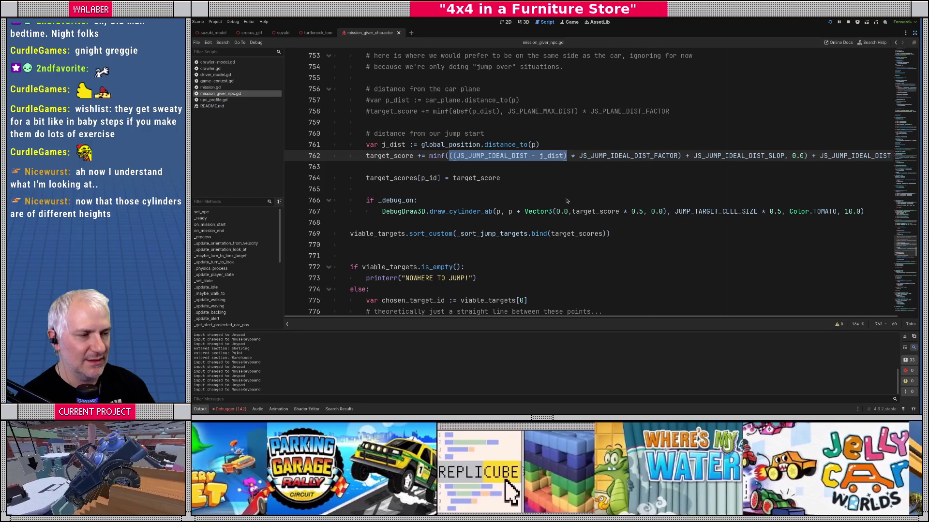
left_click(501, 170)
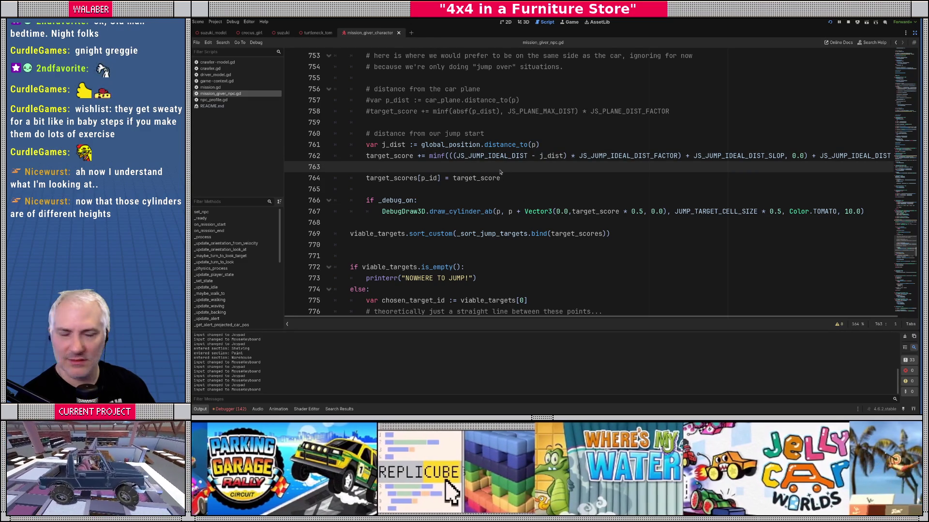
key("alt+Tab")
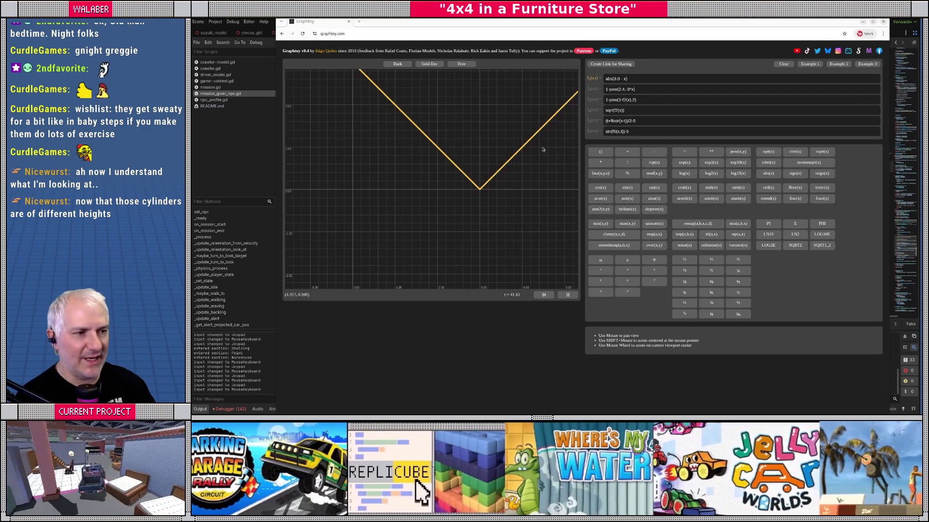
- Rewrite f1 as 3.0 - abs(x) and zoom the plot to frame its peak at x = 0
left_click(612, 80)
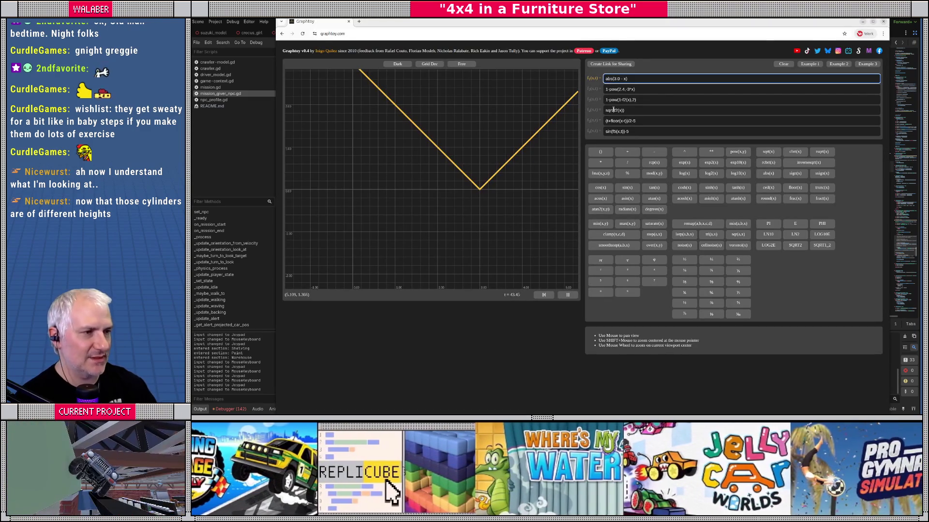
key("BackSpace")
key("BackSpace")
key("BackSpace")
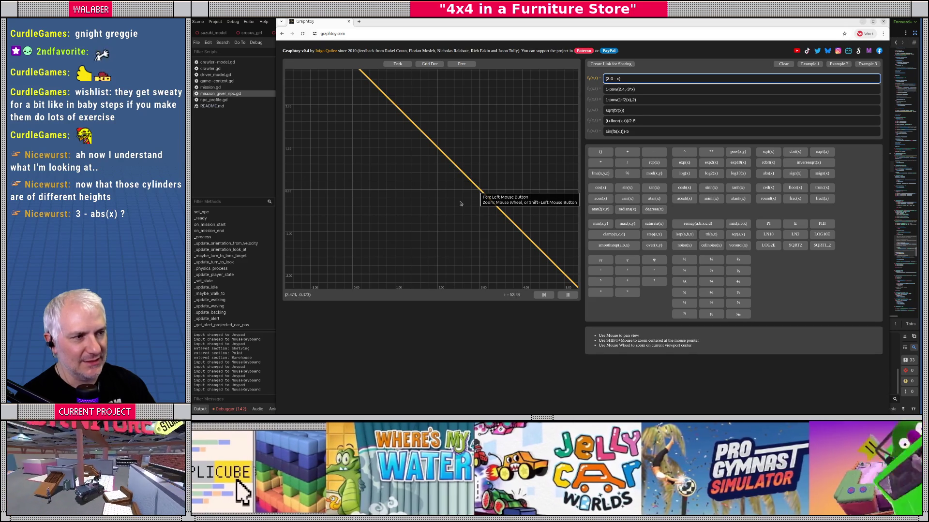
key("BackSpace")
key("BackSpace")
key("BackSpace")
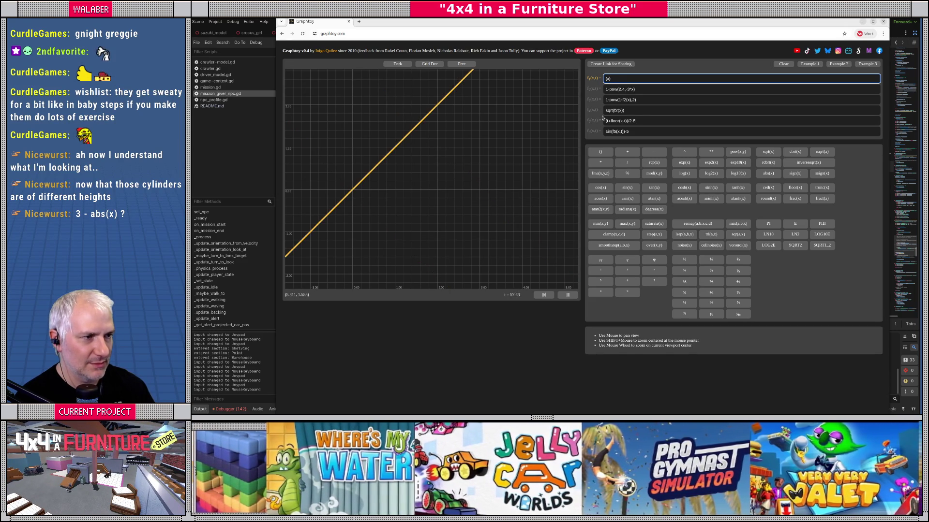
type("- 3.0")
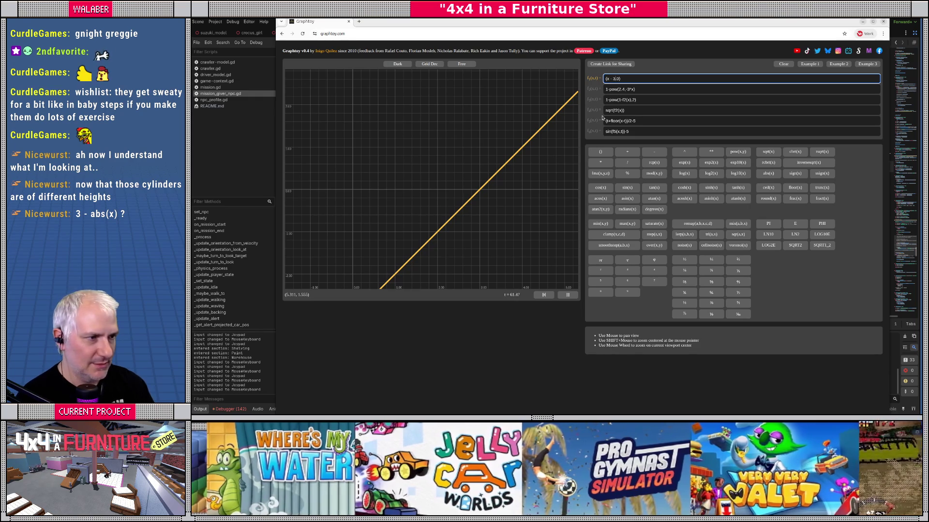
type("abs(")
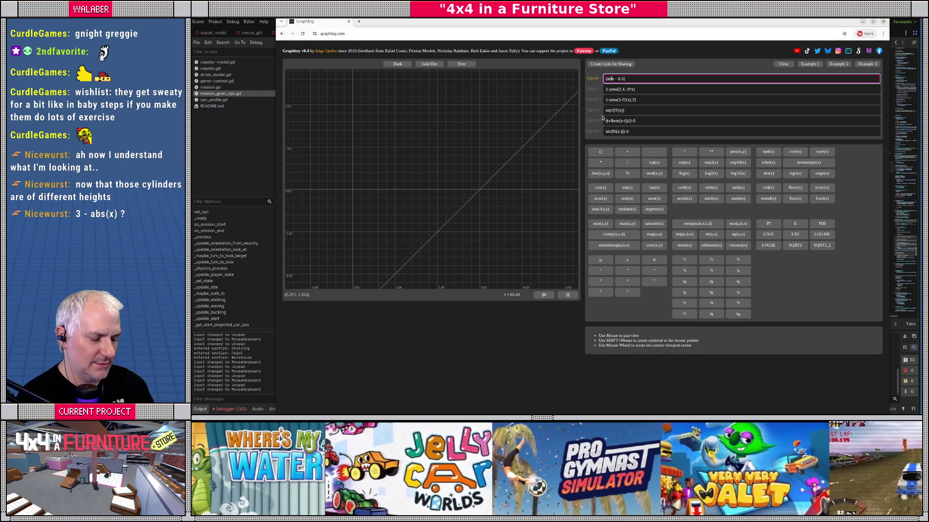
type(")")
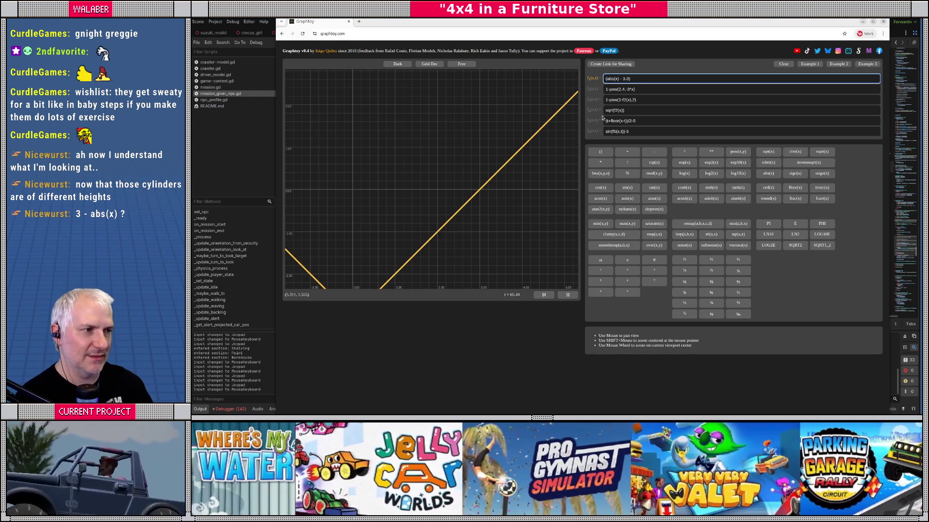
key("BackSpace")
key("BackSpace")
key("BackSpace")
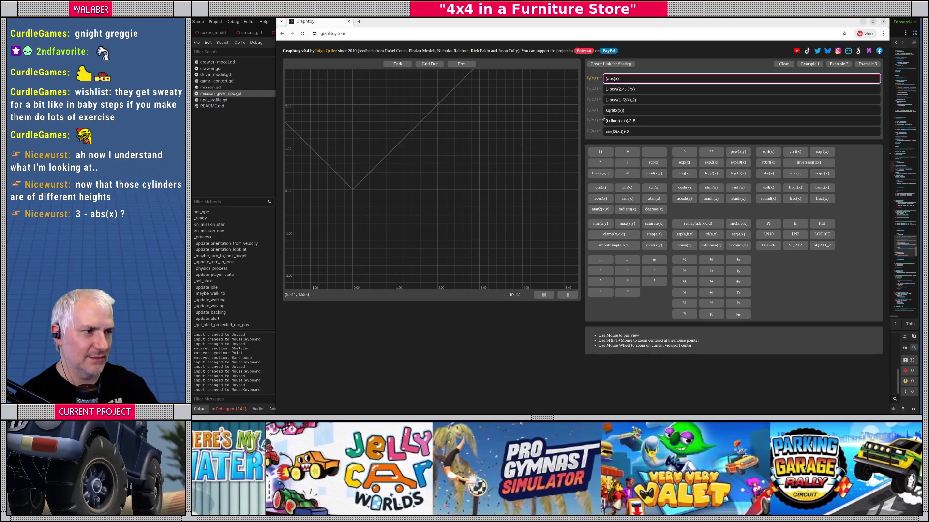
key("Home")
key("Delete")
type("3-")
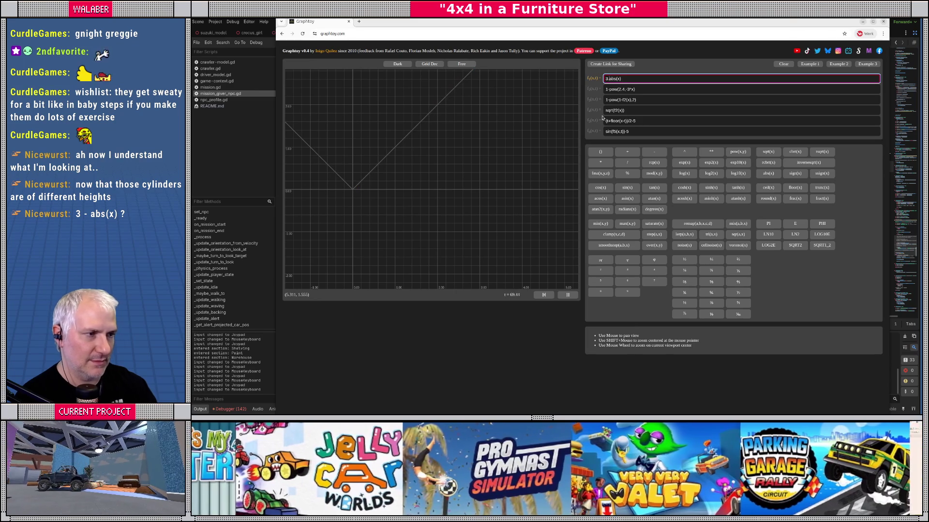
type(" -")
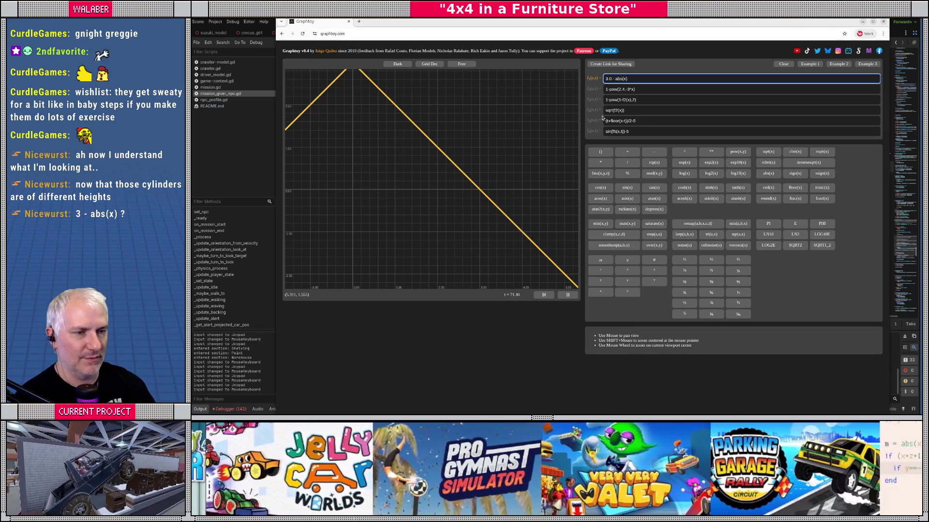
scroll(387, 152, "down", 3)
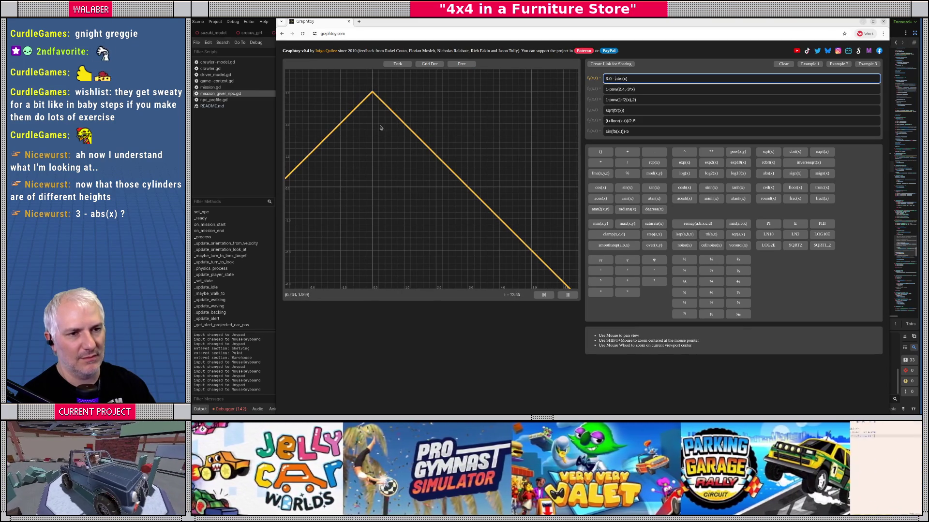
left_click_drag(375, 109, 408, 163)
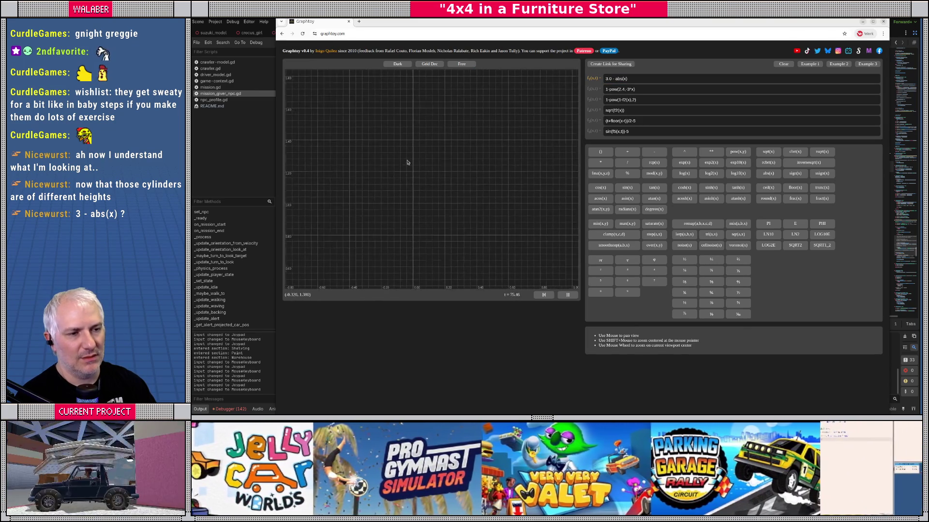
scroll(408, 163, "down", 5)
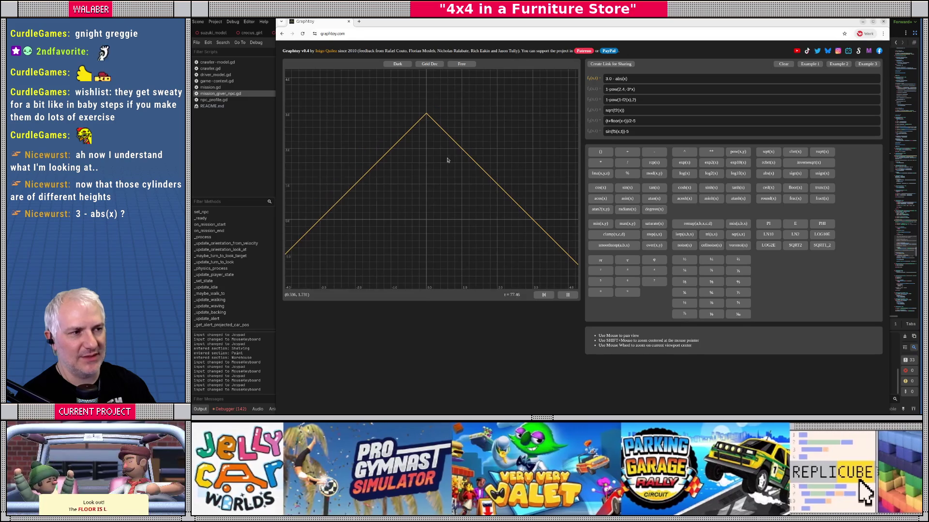
- Rework f1 so the absolute value wraps 3.0 - x
double_click(616, 78)
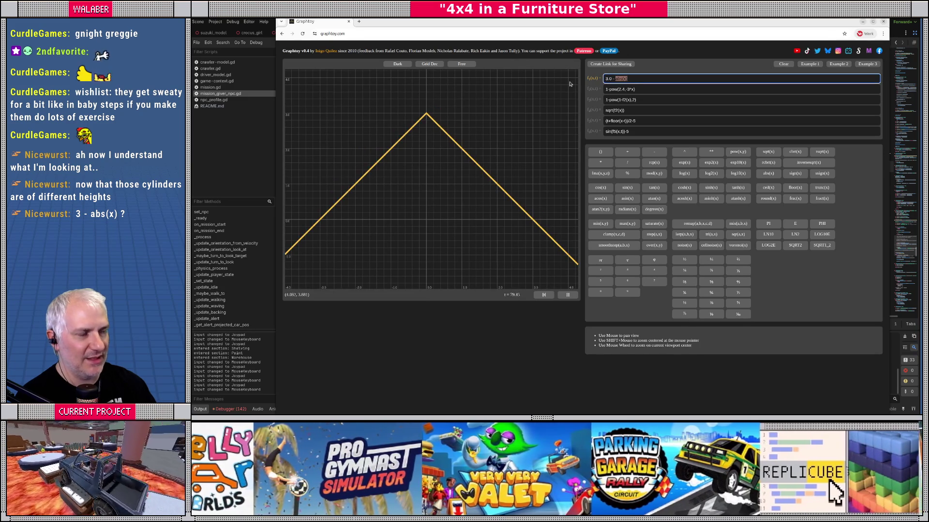
key("Left")
key("BackSpace")
key("BackSpace")
key("BackSpace")
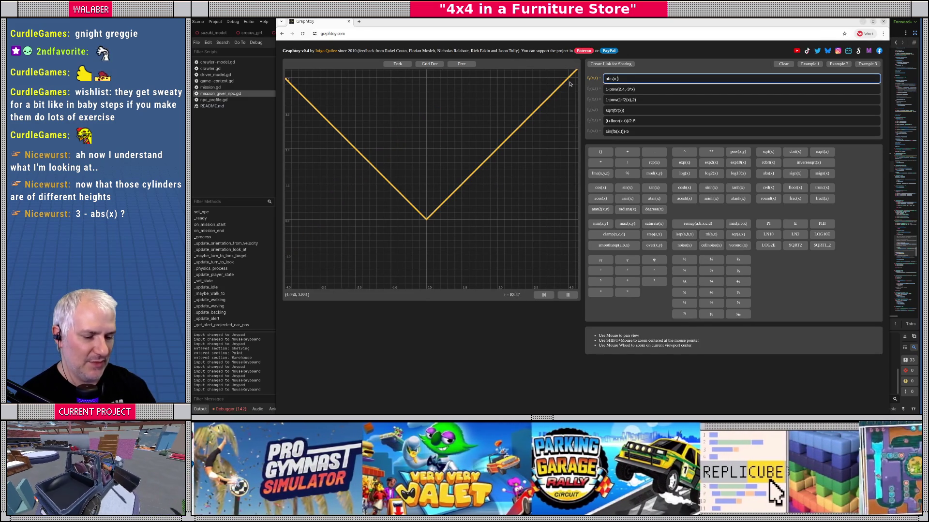
type("- 3.0")
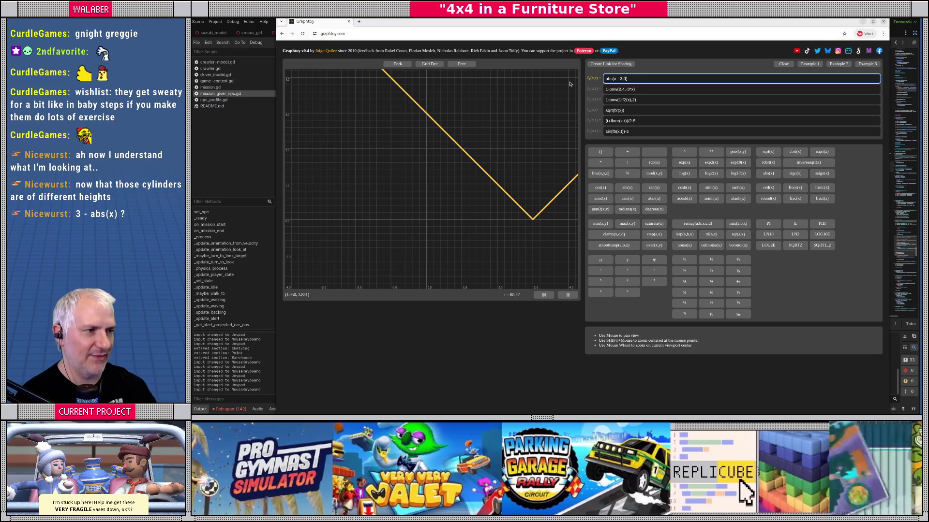
key("Left")
key("Left")
key("Left")
key("BackSpace")
key("BackSpace")
key("BackSpace")
type("- x")
- Negate f1 to -abs(3.0 - x) and enter 3.0 - abs(x) as f2 for comparison
left_click_drag(469, 184, 435, 187)
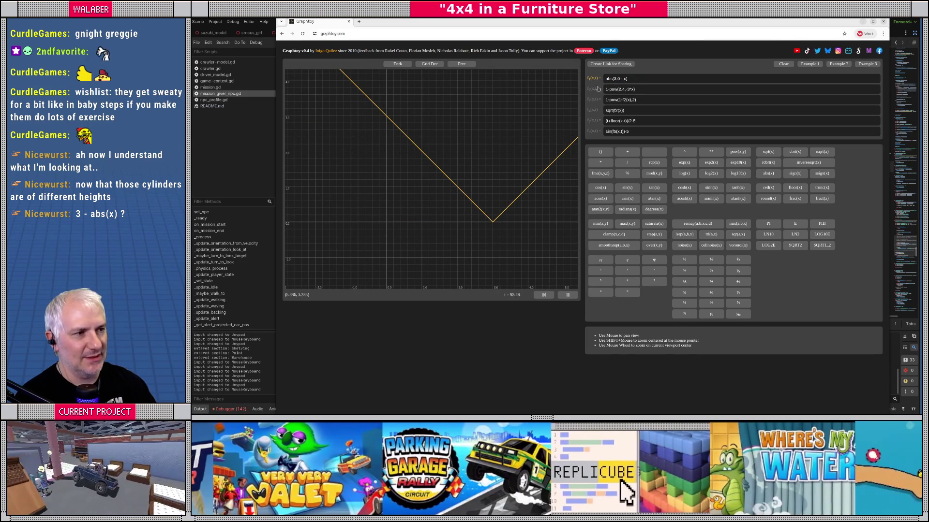
double_click(609, 78)
key("BackSpace")
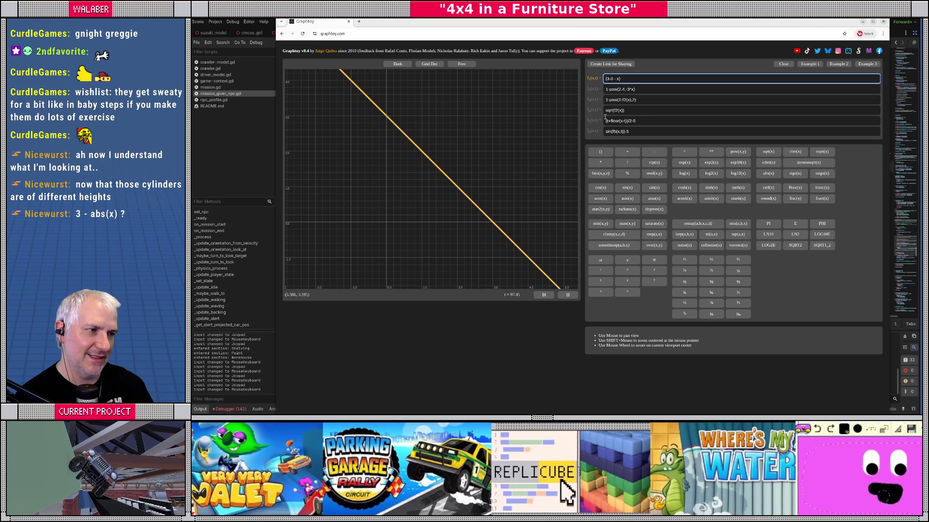
type("abs")
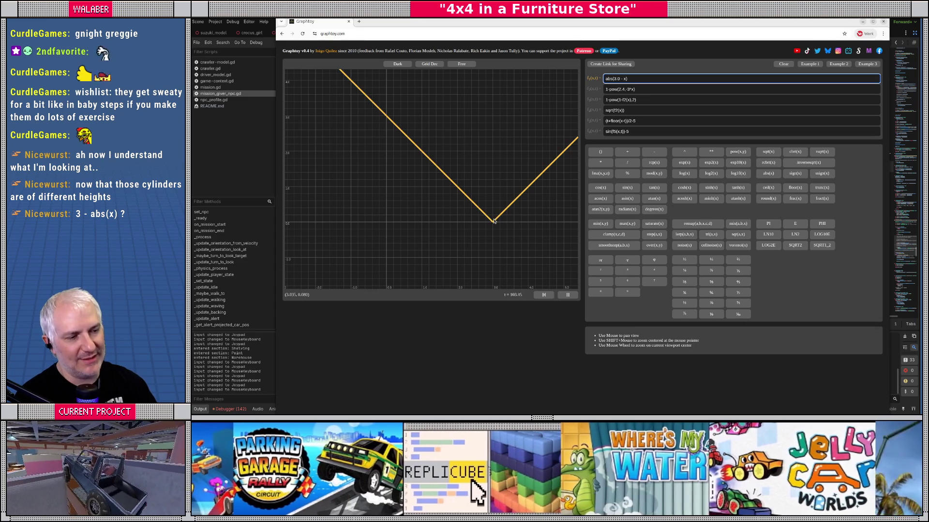
type("-")
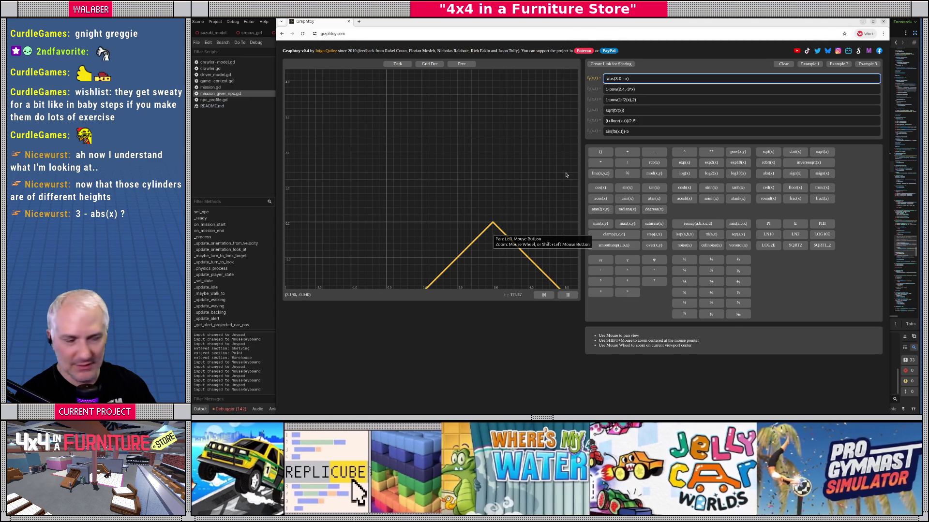
key("Tab")
type("3.0 - abs(x)")
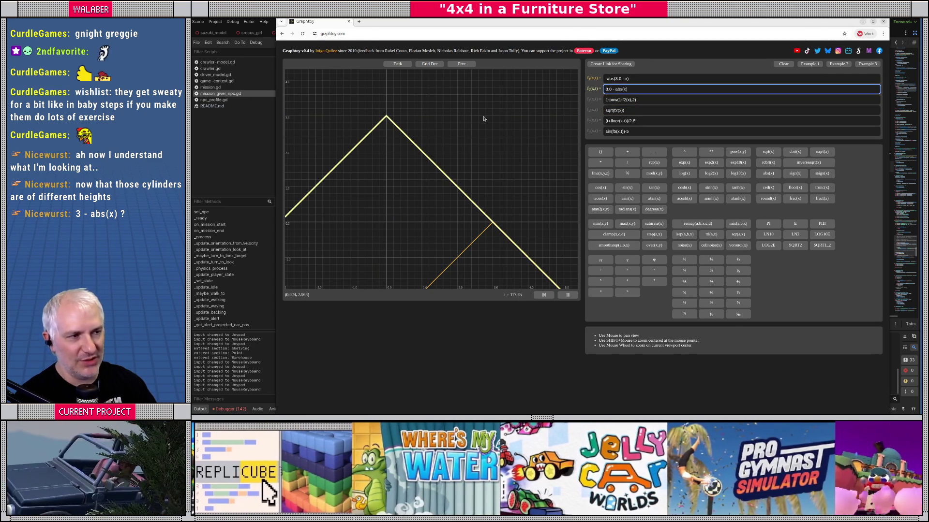
- Hide the f2 curve and lift f1 to (-abs(3.0 - x) + 3.0), peaking at 3 over x = 3
left_click(595, 90)
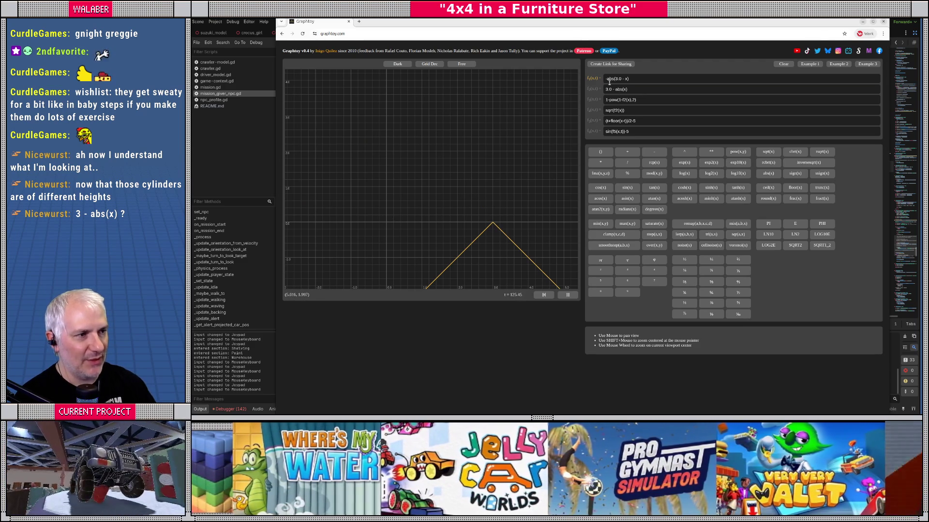
triple_click(627, 78)
key("Home")
type("(")
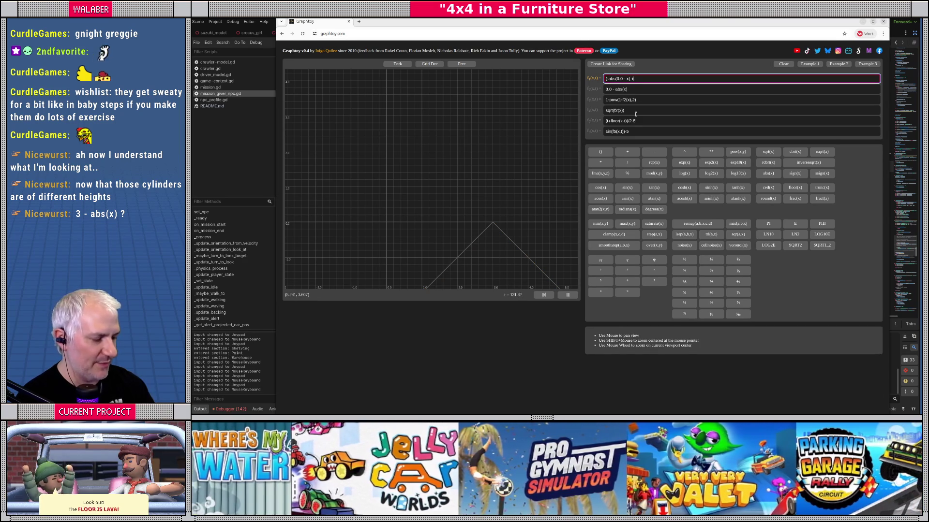
type(")")
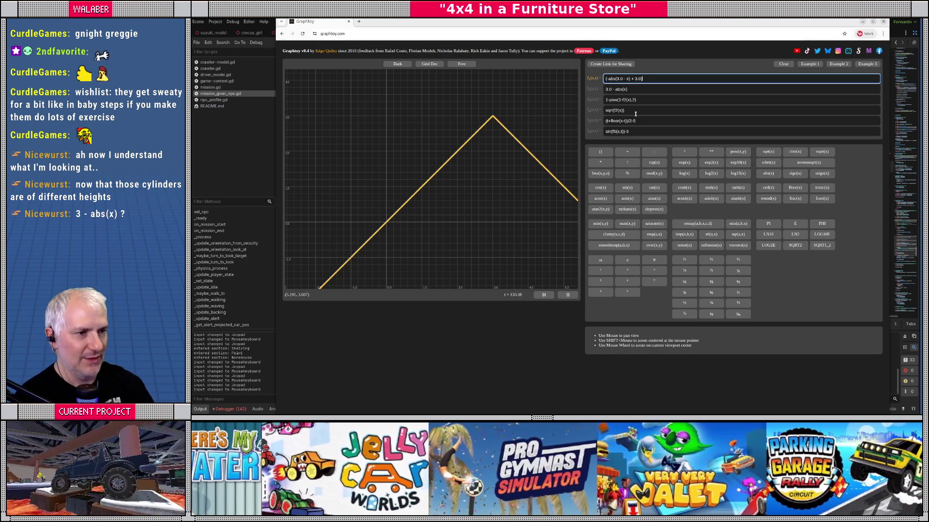
scroll(486, 151, "down", 1)
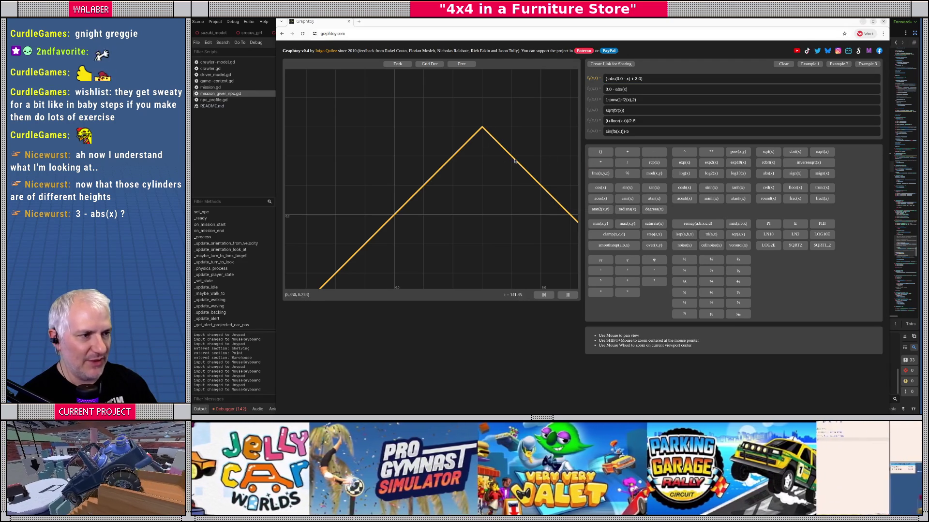
left_click(635, 78)
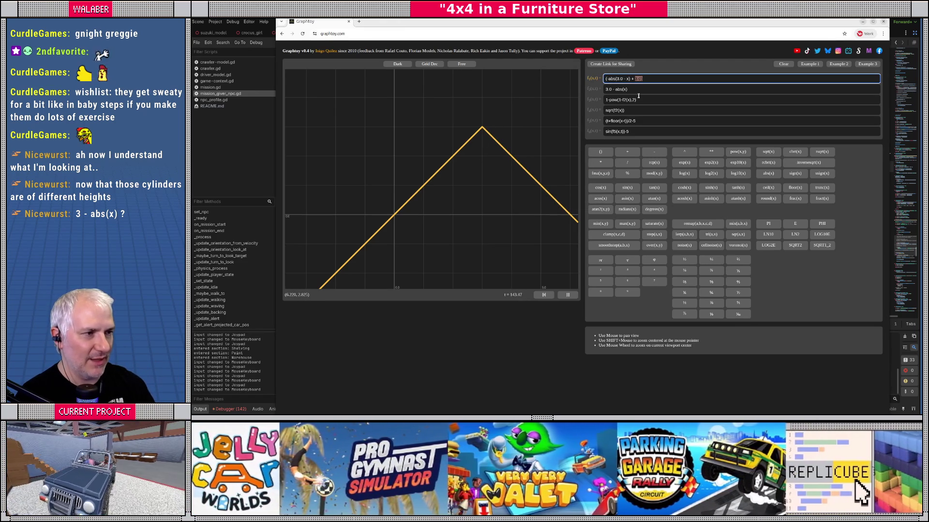
- Clip f1's peak into a flat-topped trapezoid: min(-abs(3.0 - x) + 1.0, 0.0) + 3.0
key("Delete")
type("1")
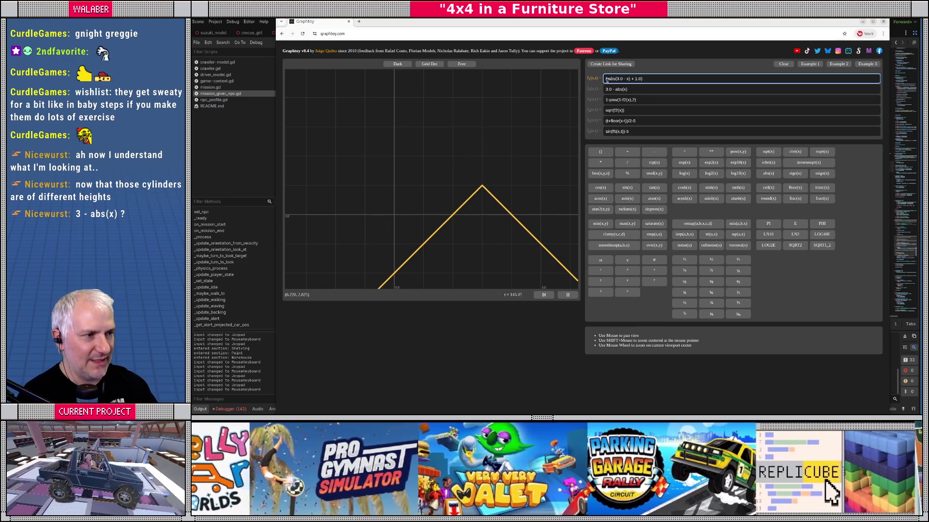
type("ma")
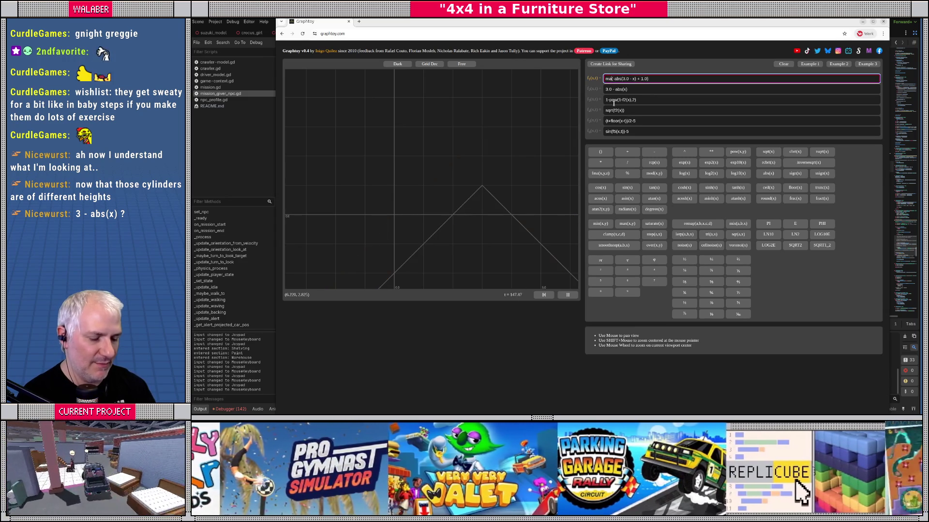
type("x")
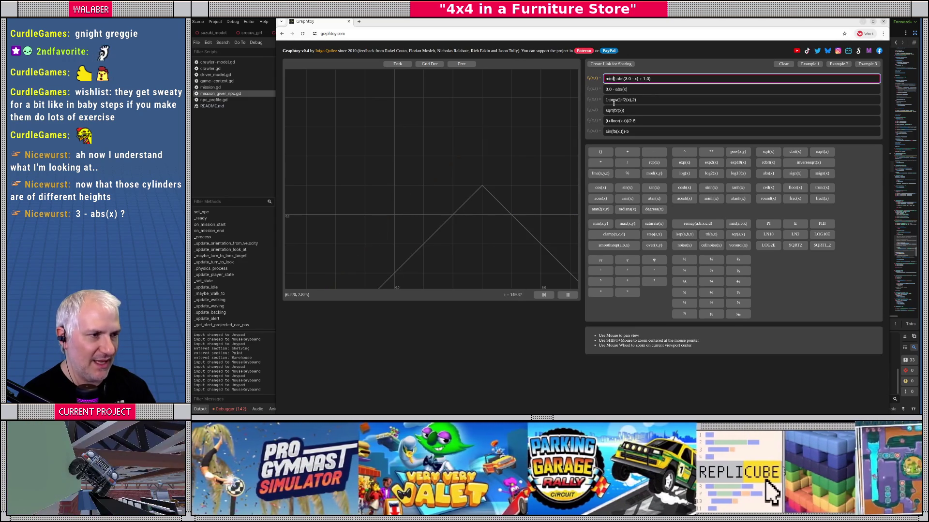
key("BackSpace")
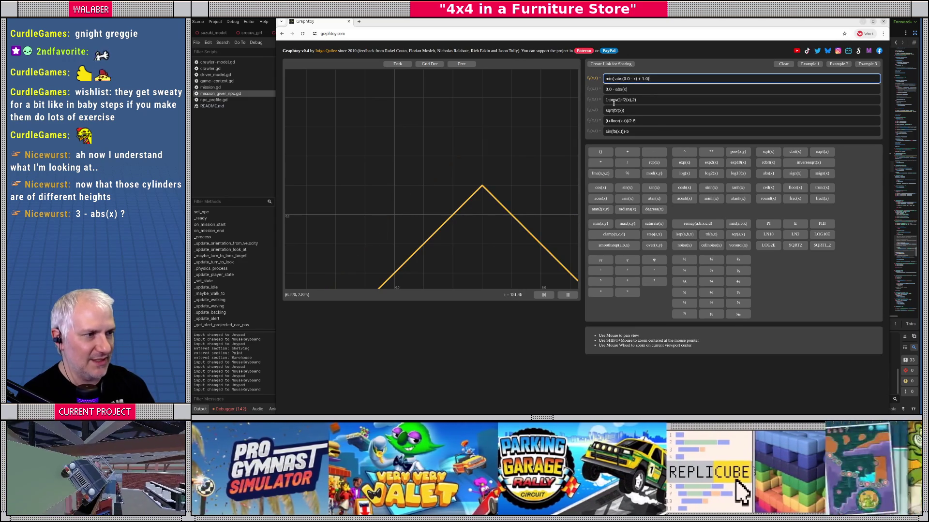
type(", 0.0)")
key("BackSpace")
type("+ 3.0")
scroll(476, 145, "down", 5)
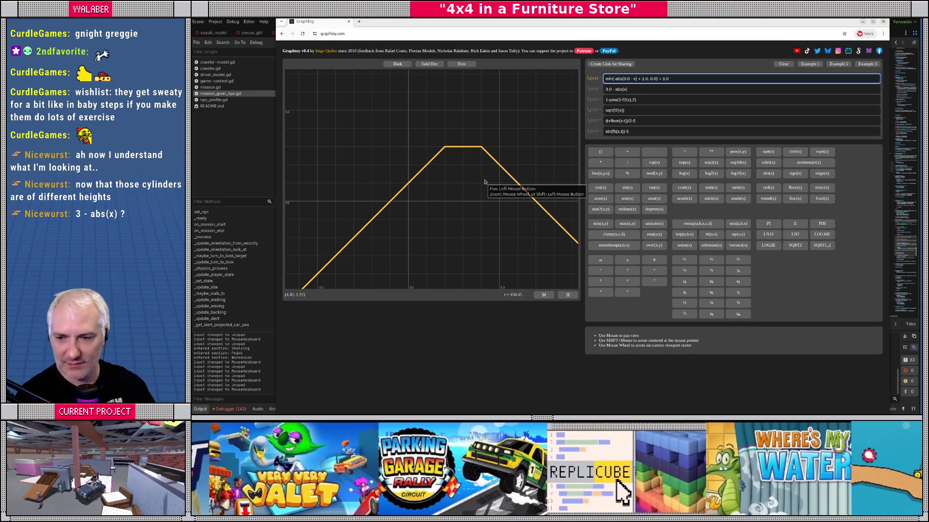
scroll(486, 182, "down", 1)
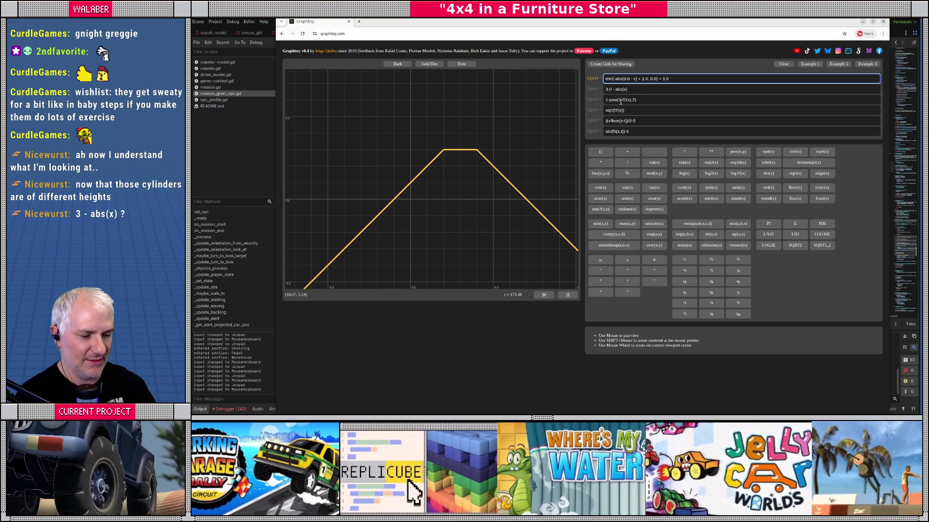
- Move the plateau to x = 5 with (5.0 - x) * 1.5 slopes, then return to Godot
key("BackSpace")
type("5")
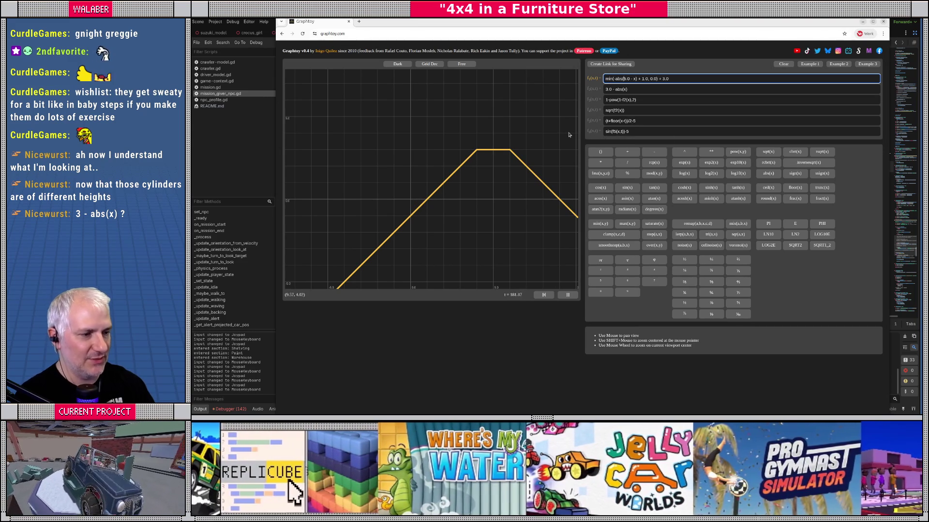
type("(5.0 - x")
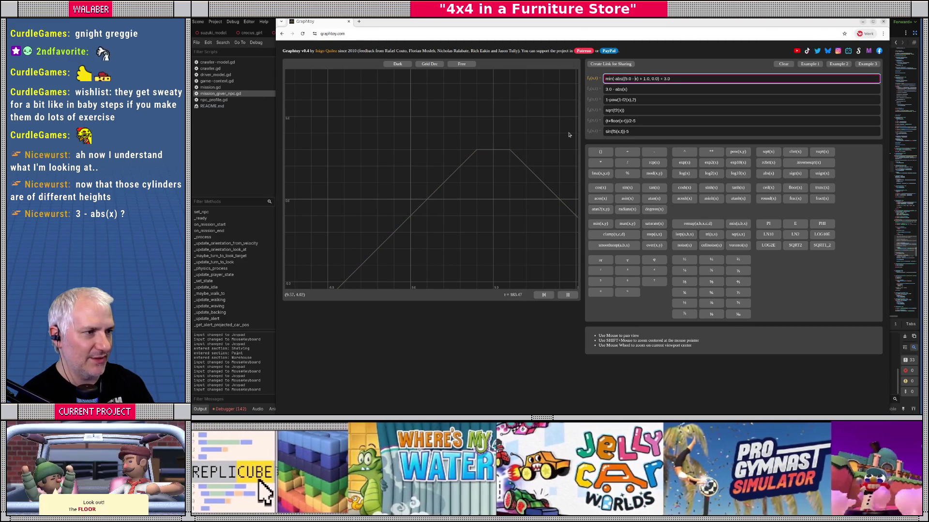
type(")")
type(" * 1.0")
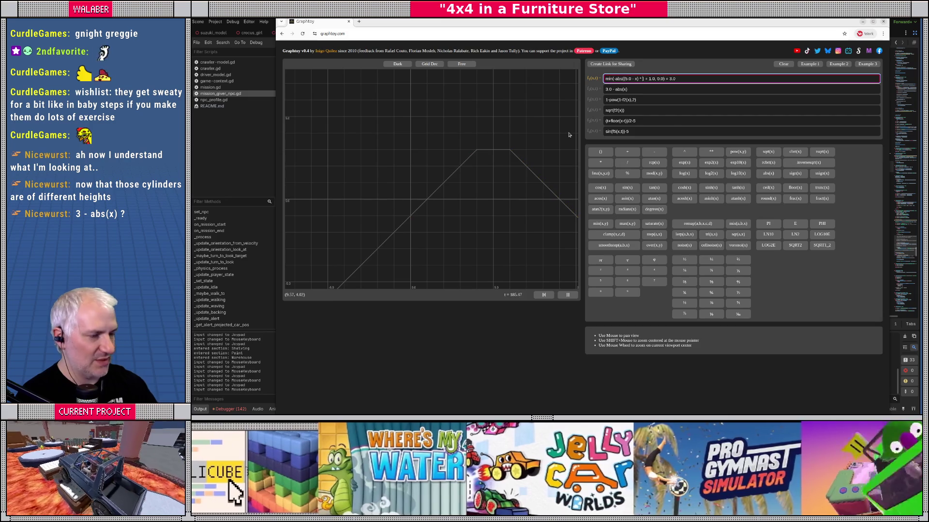
key("BackSpace")
type("5")
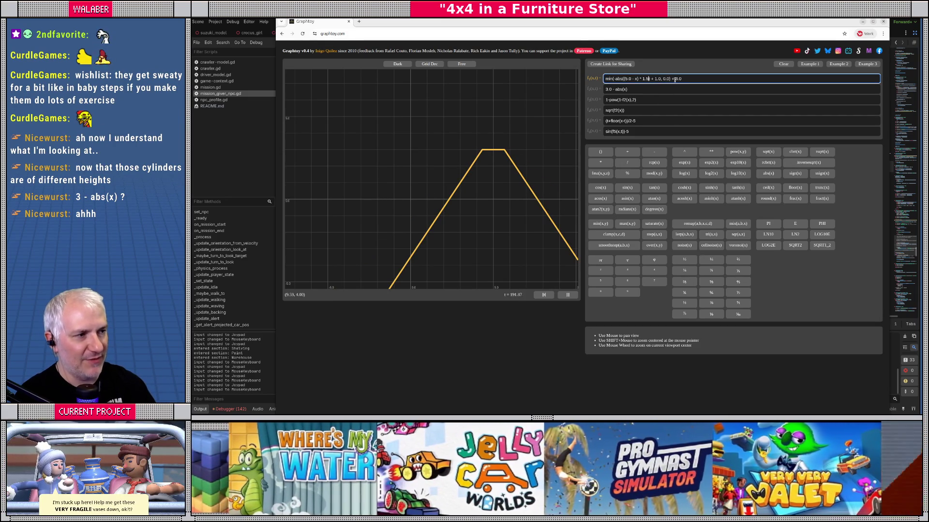
left_click_drag(676, 79, 682, 78)
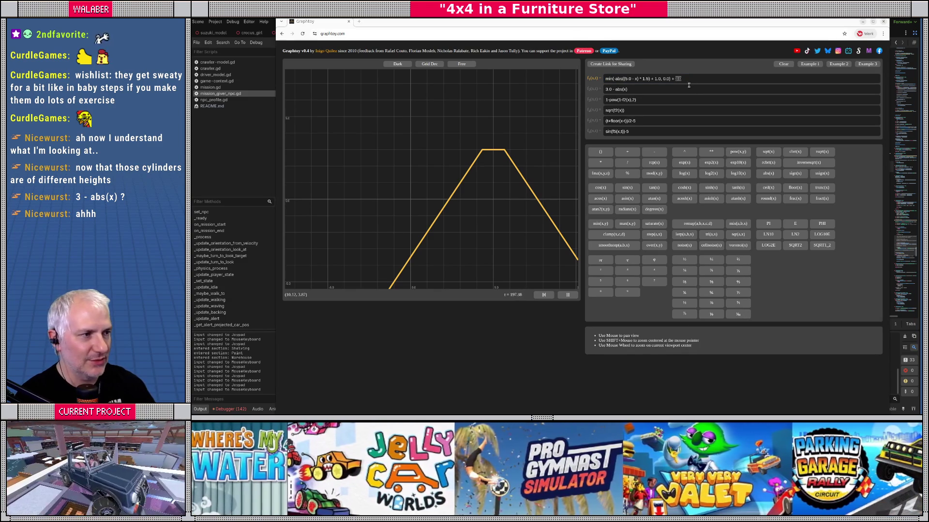
left_click(666, 78)
left_click_drag(694, 78, 565, 80)
key("ctrl+c")
key("alt+Tab")
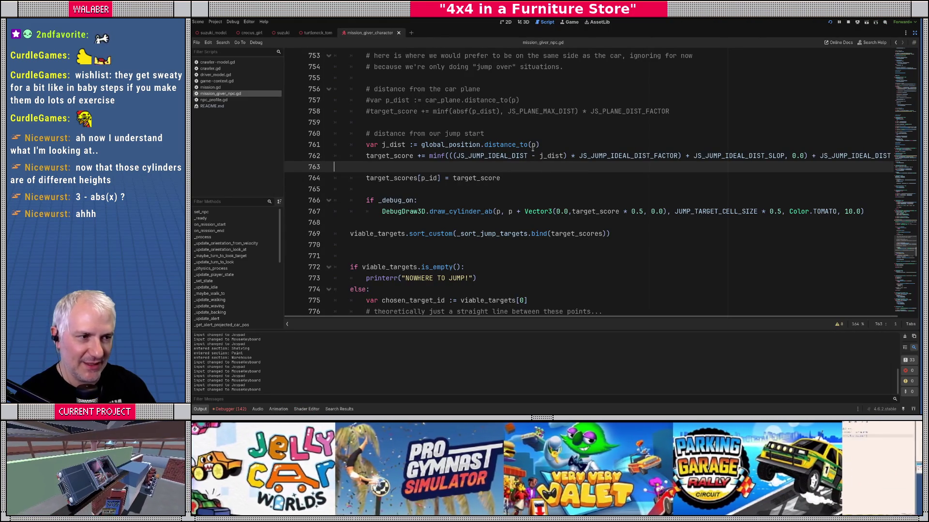
- Paste the min/abs trapezoid formula as a comment on a new line 762
left_click(549, 145)
key("Return")
key("ctrl+v")
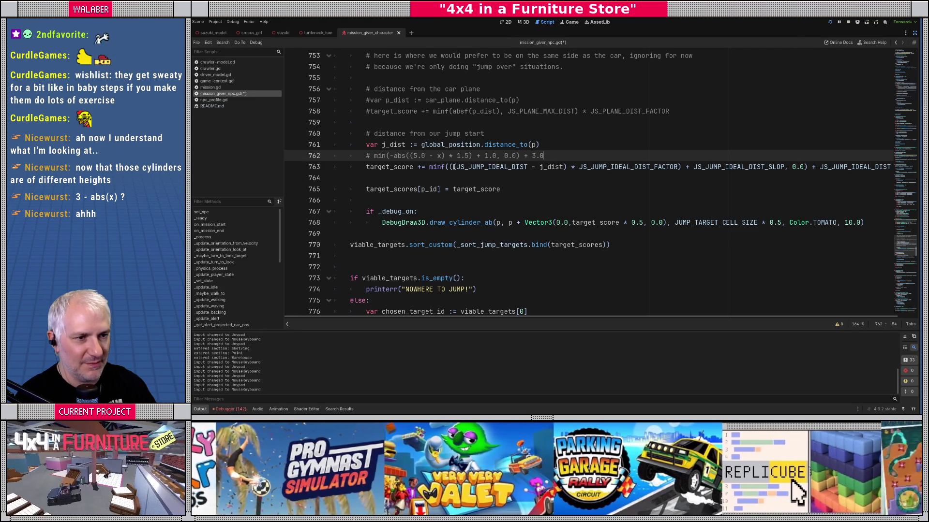
- Wrap line 763's jump-distance term in -absf(...), closing it after FACTOR
left_click_drag(457, 167, 567, 167)
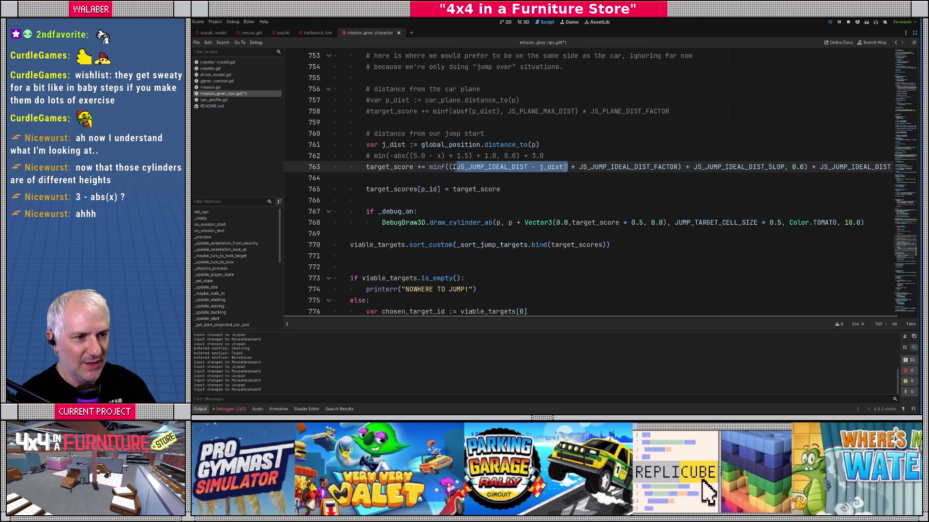
left_click(454, 167)
type("-absf")
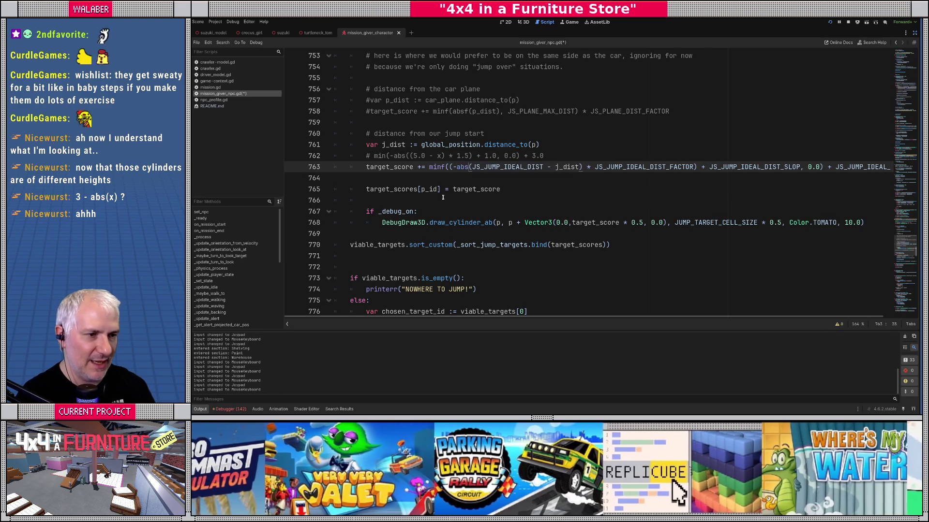
key("Escape")
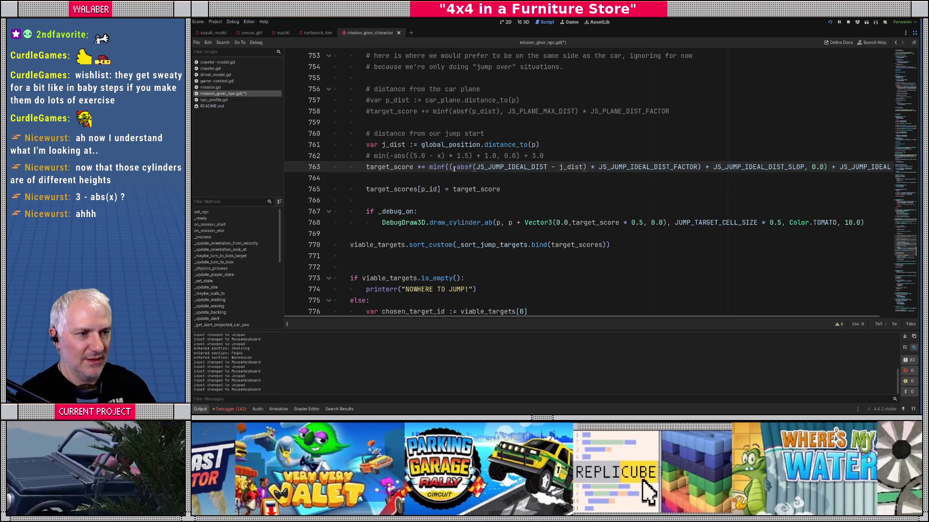
mouse_move(454, 167)
type("(")
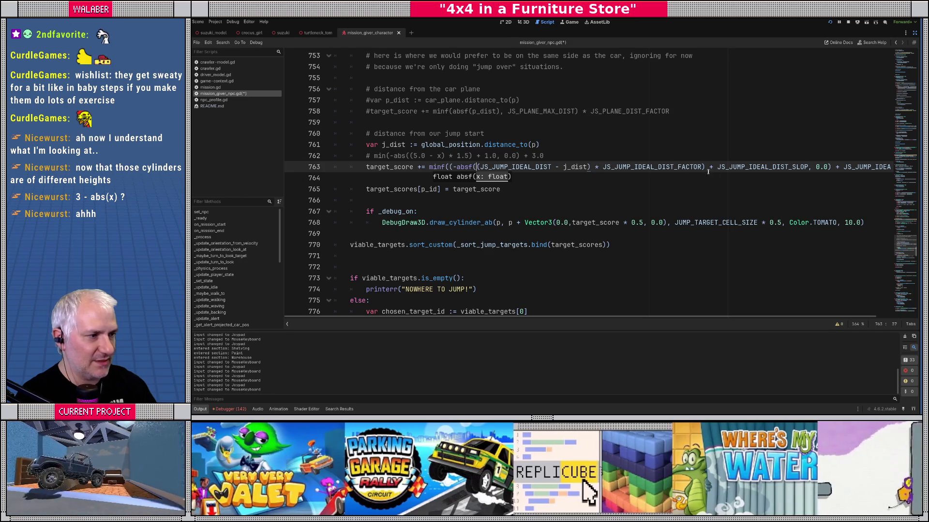
left_click(707, 168)
type(")")
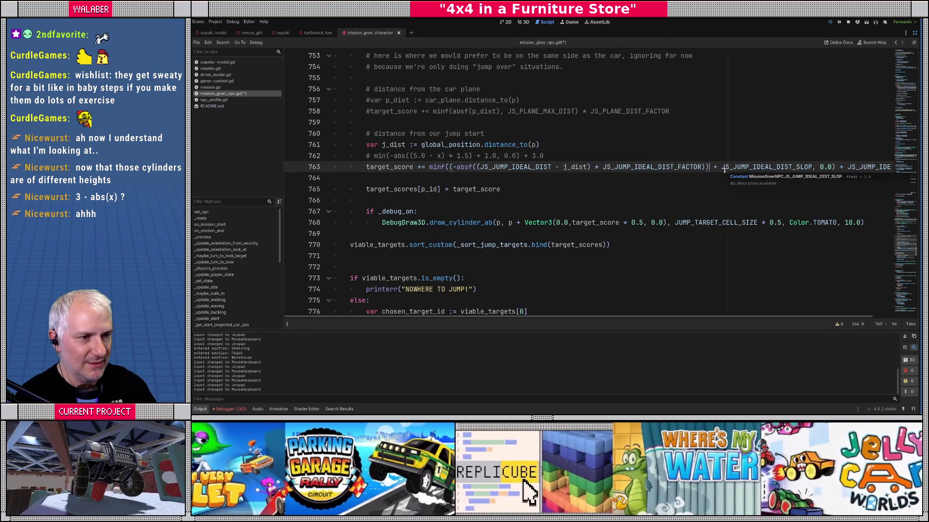
left_click_drag(729, 166, 792, 167)
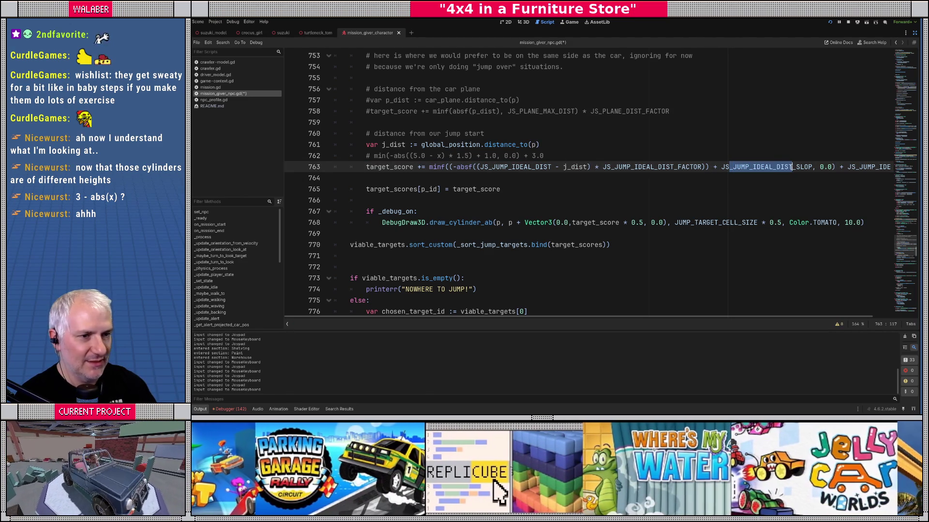
left_click(444, 167)
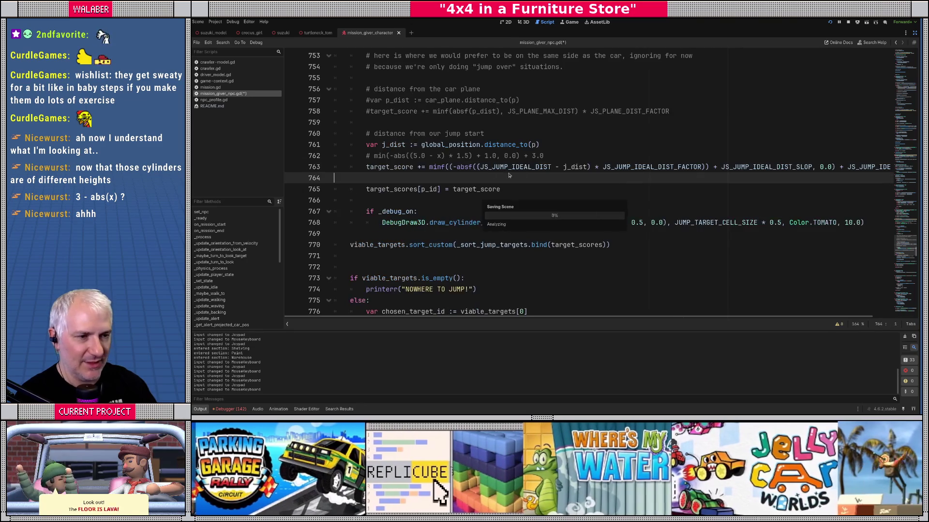
key("alt+Tab")
key("alt+Tab")
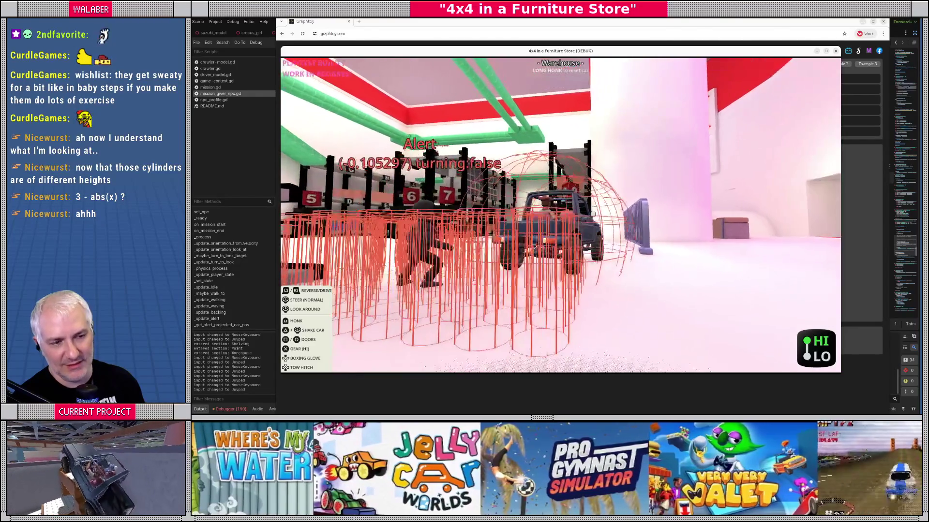
- Cycle past Graphtoy back to the mission_giver_npc.gd script after the test run
key("alt+Tab")
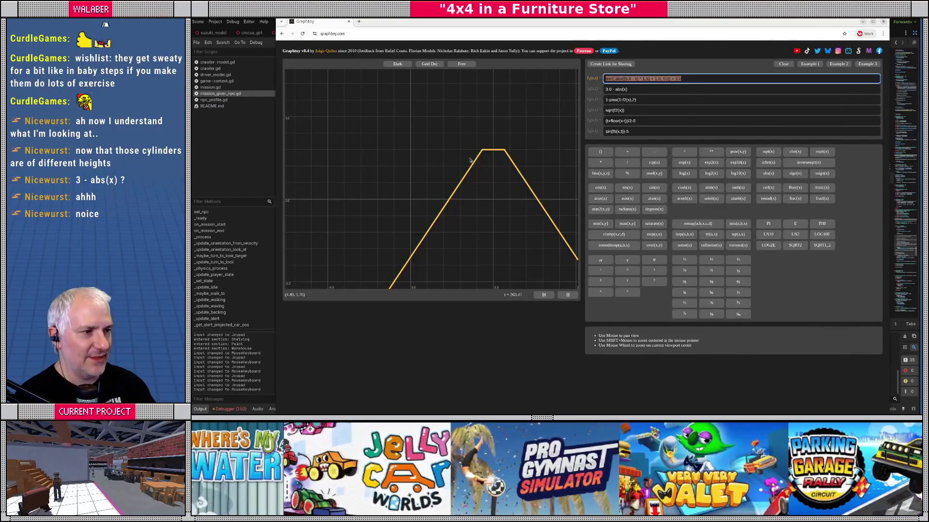
key("alt+Tab")
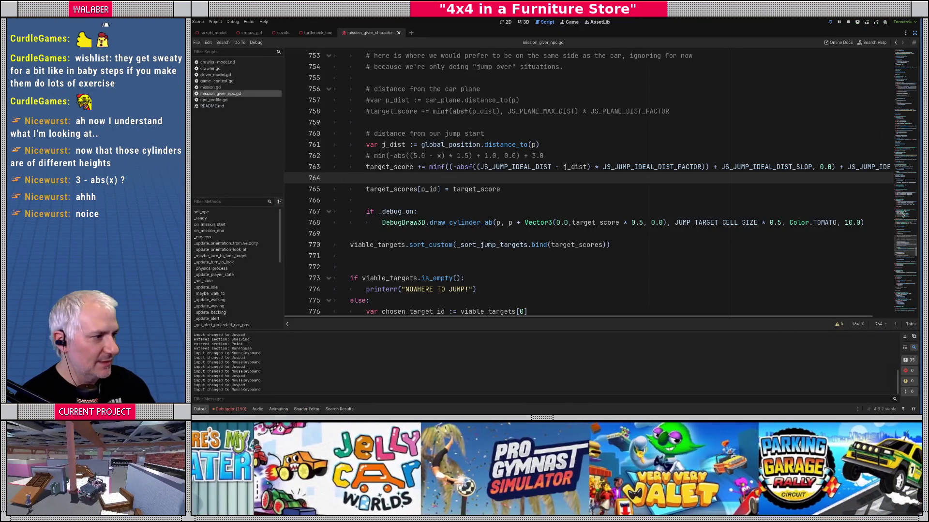
- Set JS_JUMP_IDEAL_DIST to 6.0 and JS_JUMP_IDEAL_DIST_SLOP to 0.5
mouse_move(899, 207)
left_mouse_down()
mouse_move(900, 48)
mouse_move(900, 57)
left_mouse_up()
scroll(487, 170, "down", 10)
scroll(418, 183, "down", 2)
left_click(446, 167)
type("6")
key("Down")
key("Right")
key("Right")
key("Right")
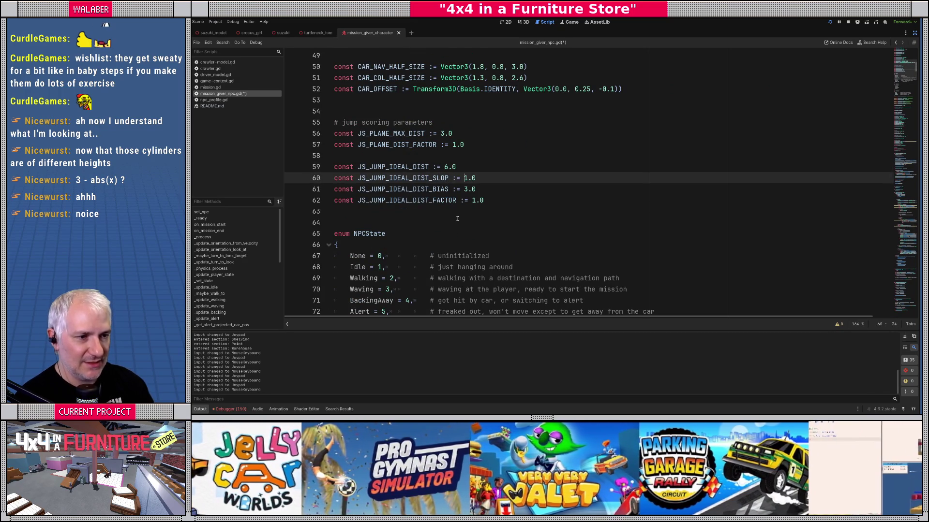
key("shift+End")
type("0.5")
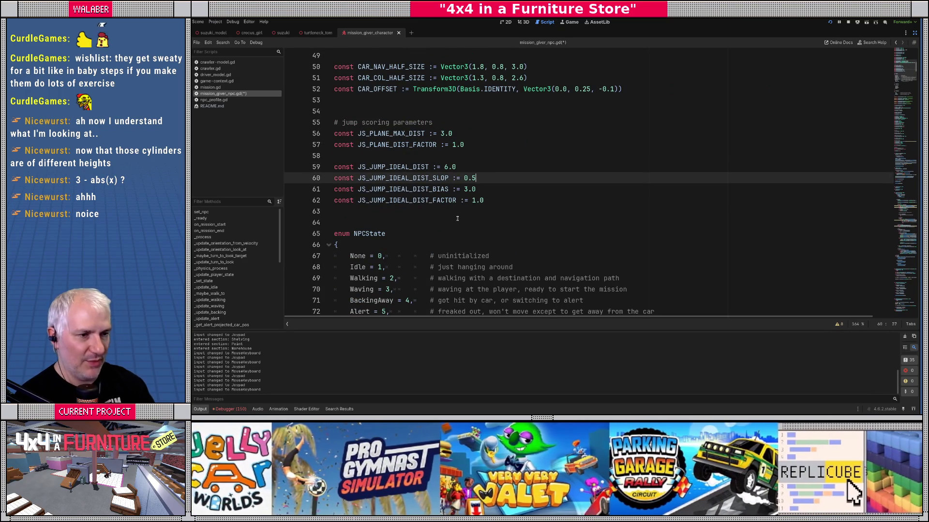
- Save the script and change JS_JUMP_IDEAL_DIST_FACTOR to 1.5
key("Down")
key("Left")
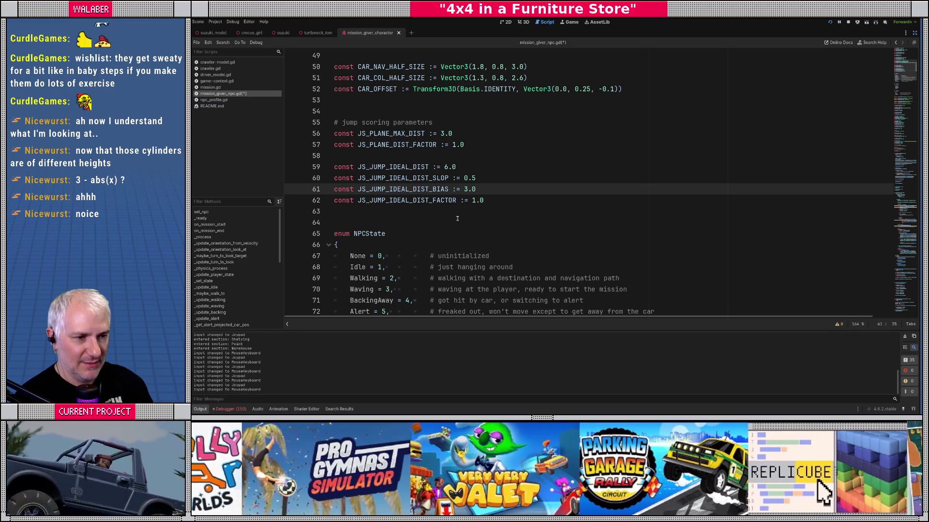
key("ctrl+s")
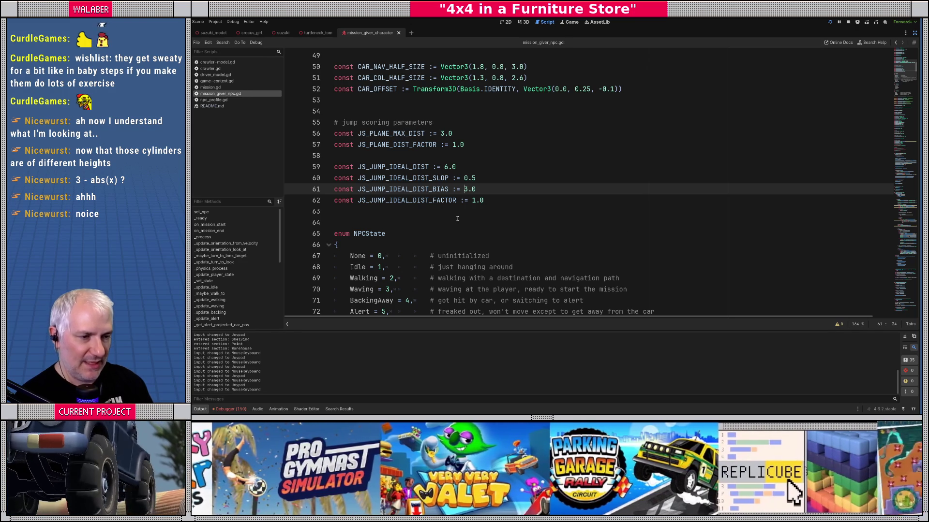
key("Down")
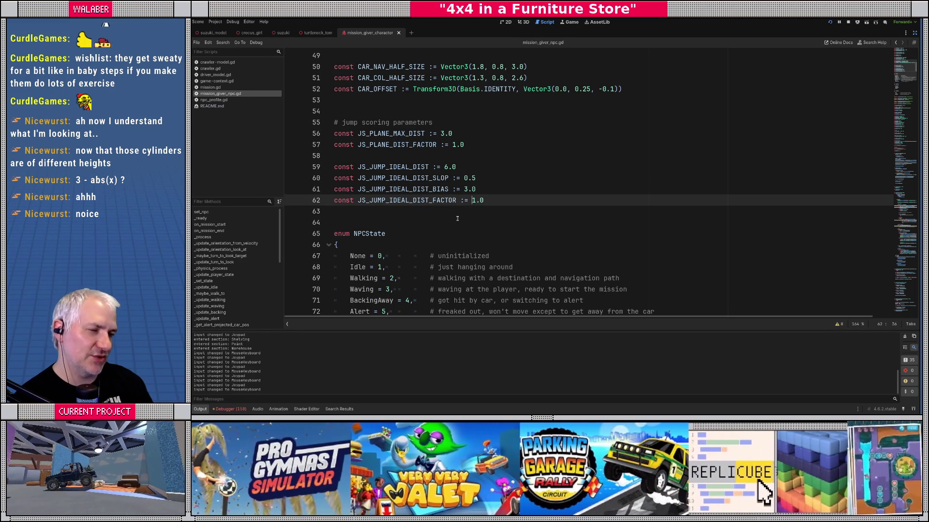
key("shift+End")
type("5")
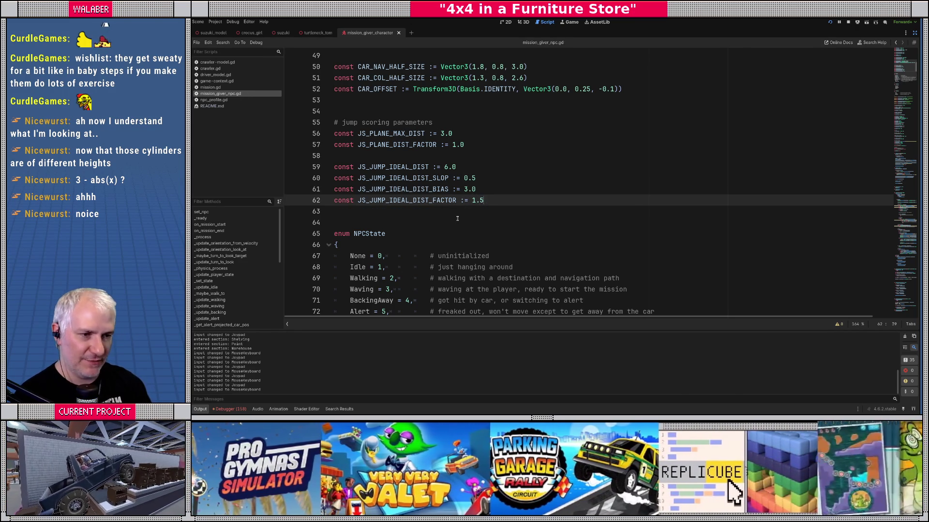
key("alt+Tab")
key("alt+Tab")
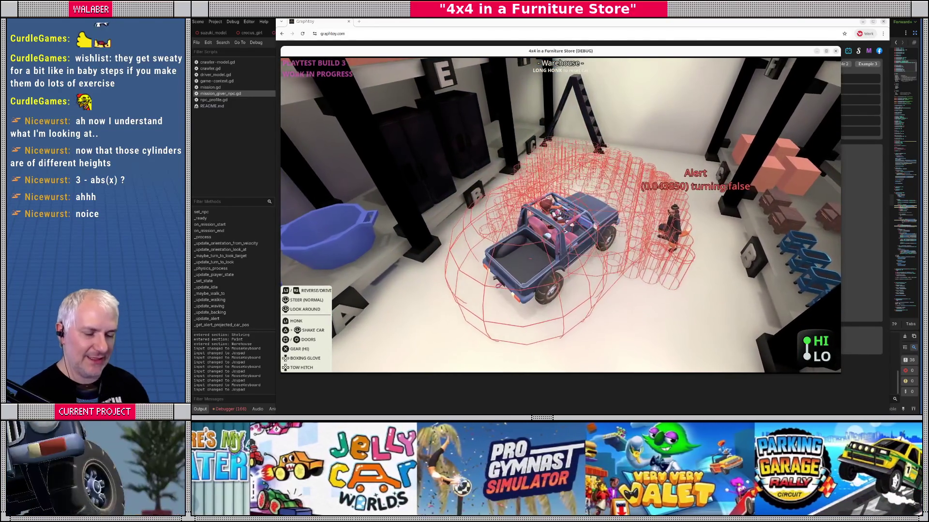
- After checking the alert NPC's jump targets in game, bring Graphtoy's trapezoid graph forward
key("alt+Tab")
key("alt+Tab")
key("alt+Tab")
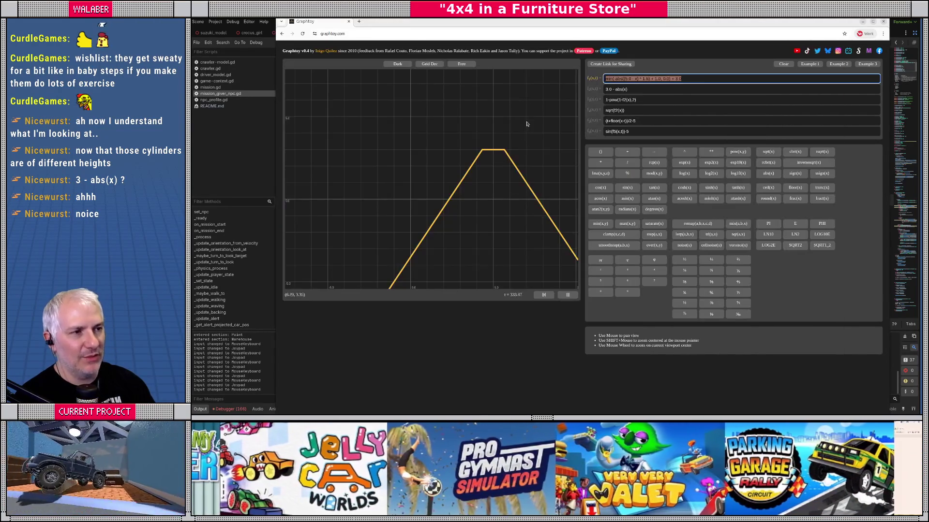
key("alt+Tab")
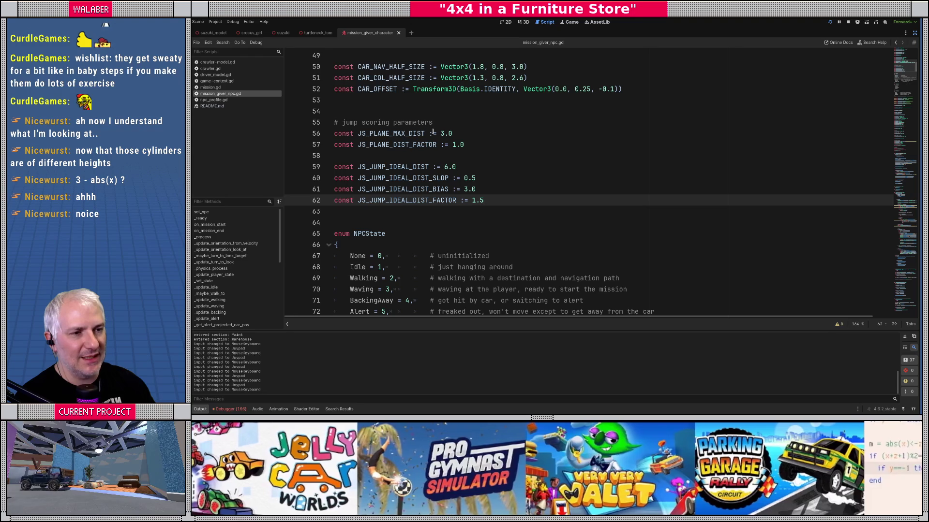
left_click_drag(464, 145, 322, 126)
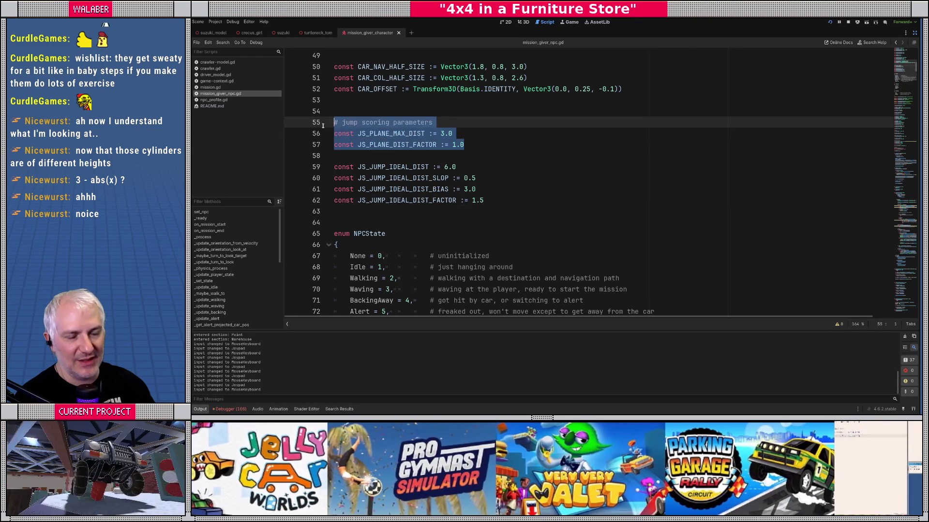
left_click(409, 145)
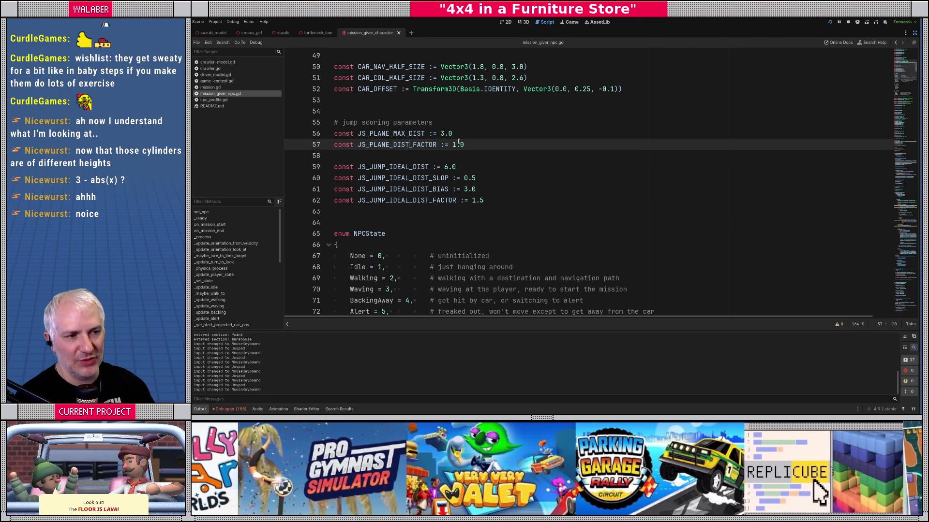
left_click_drag(453, 141, 339, 134)
key("alt+Tab")
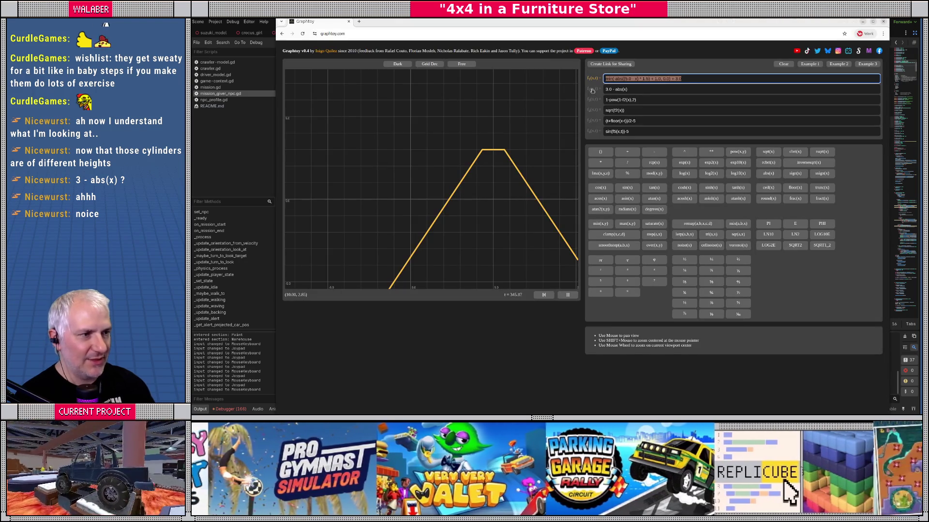
- Rewrite the Graphtoy f2 formula as min(abs(x)-3.0, 0.0)
left_click(592, 91)
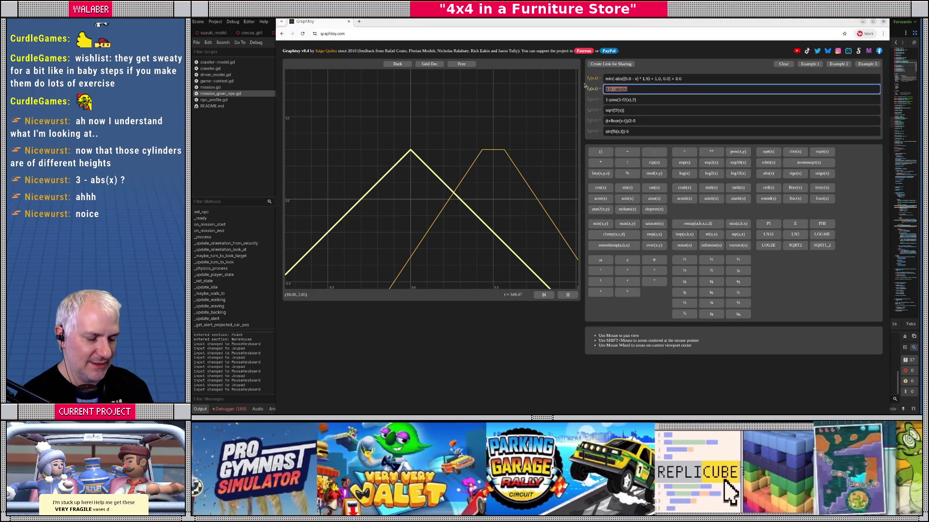
type("avb")
key("BackSpace")
type("bs(x)")
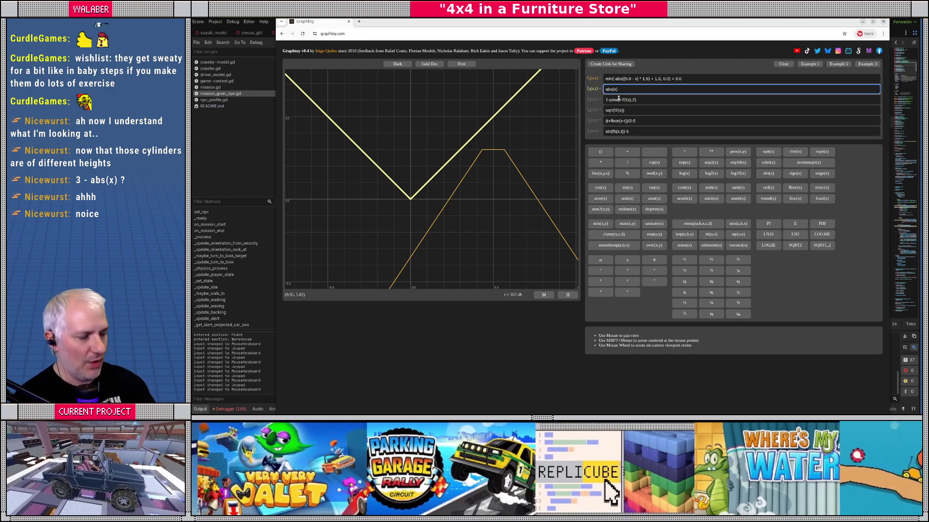
type("-")
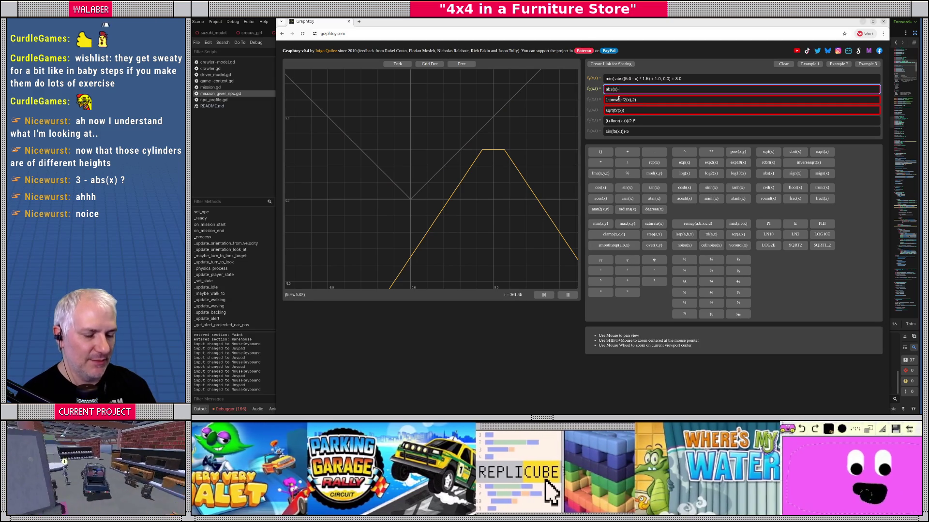
type("3.0")
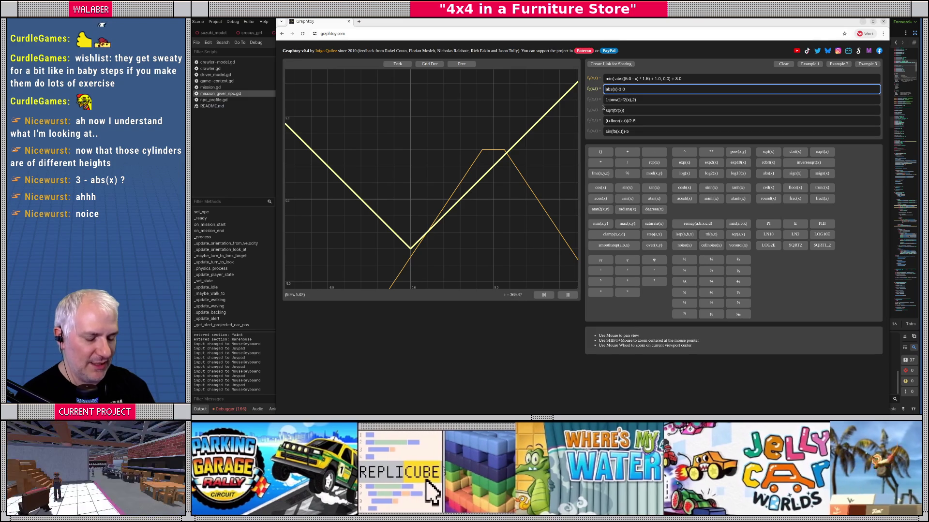
key("Home")
type("min(")
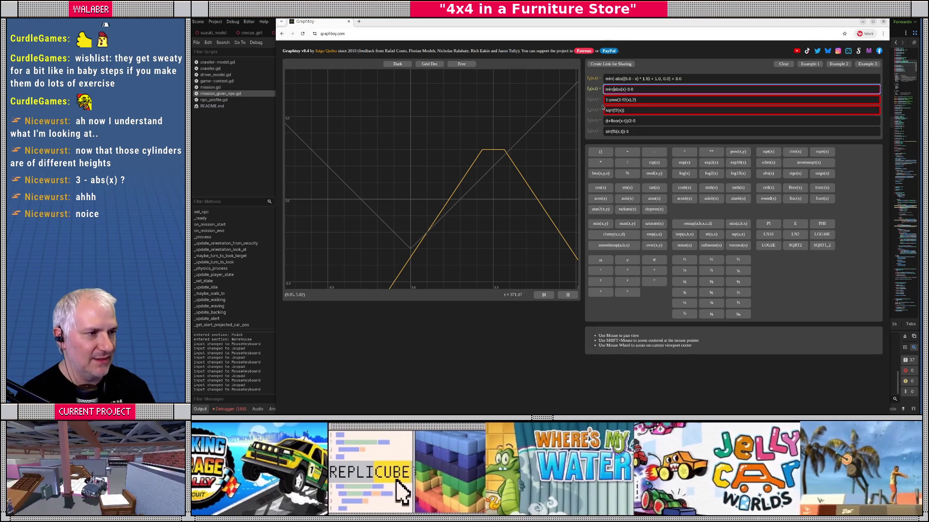
key("End")
type(".0)")
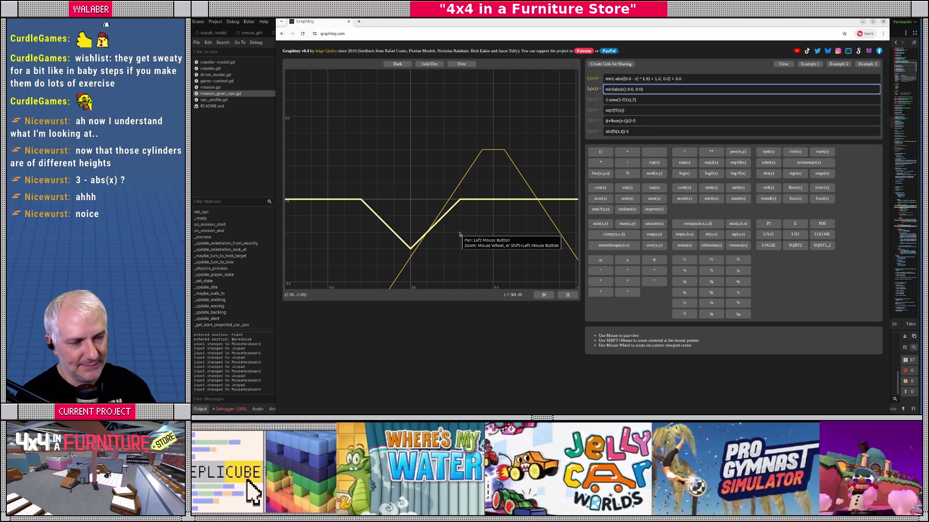
- Review the f2 formula's 3.0 offset and return to Godot's JS_PLANE_DIST_FACTOR line
mouse_move(643, 89)
left_mouse_down()
mouse_move(604, 90)
mouse_move(586, 130)
left_mouse_up()
key("ctrl+c")
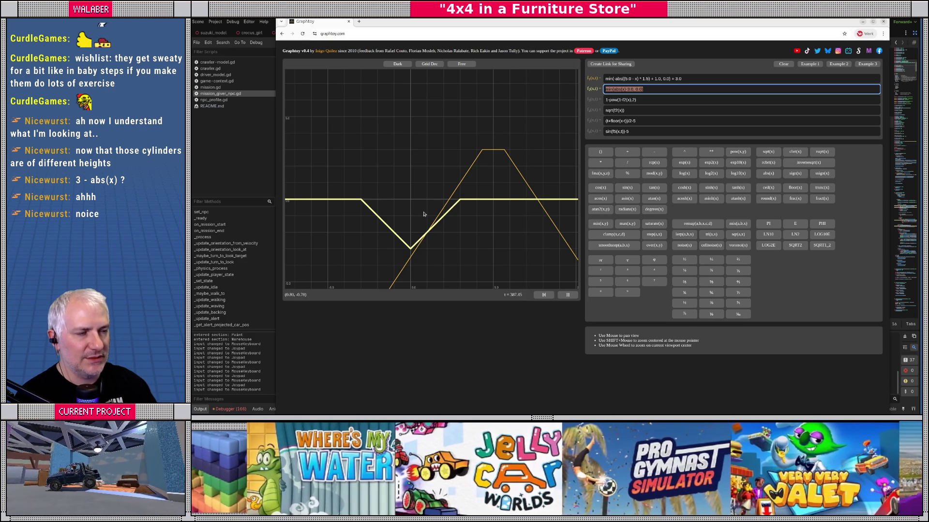
left_click(628, 89)
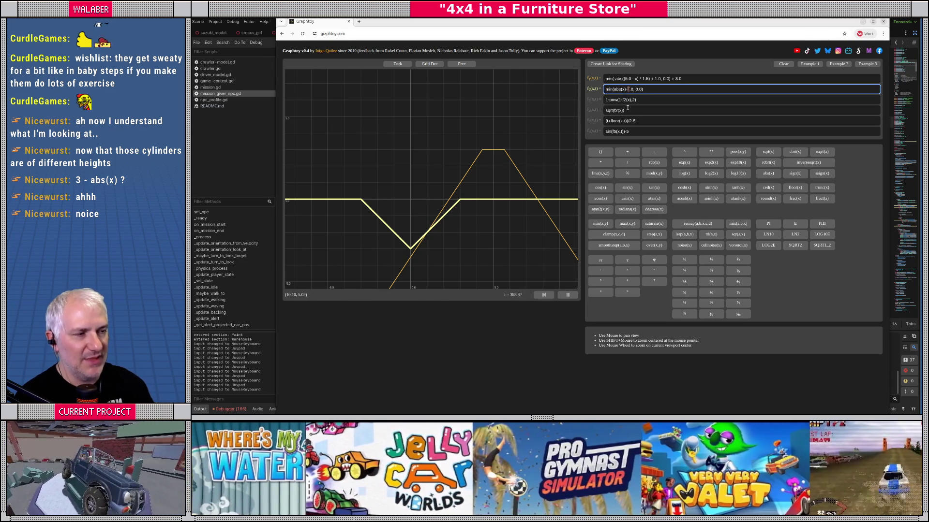
key("alt+Tab")
left_click(410, 144)
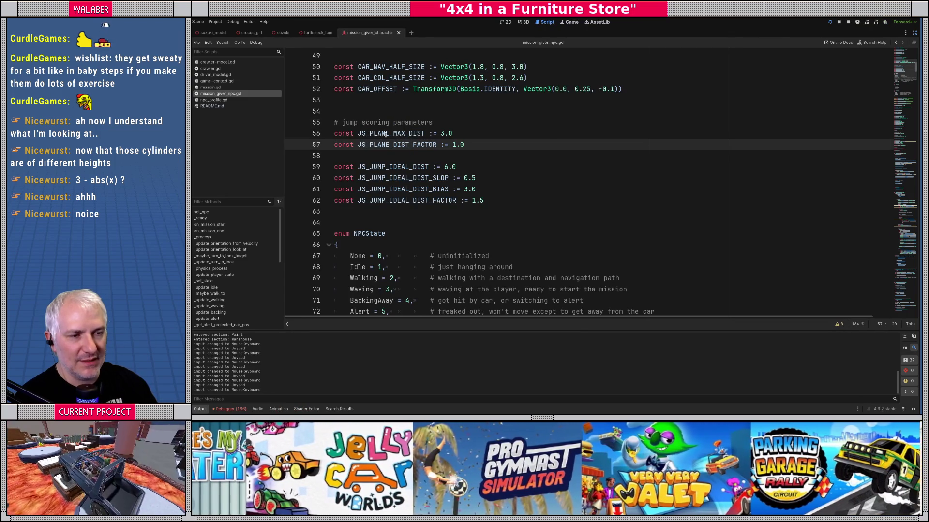
- Rename JS_PLANE_MAX_DIST to JS_PLANE_MIN_DIST
left_click_drag(397, 134, 406, 134)
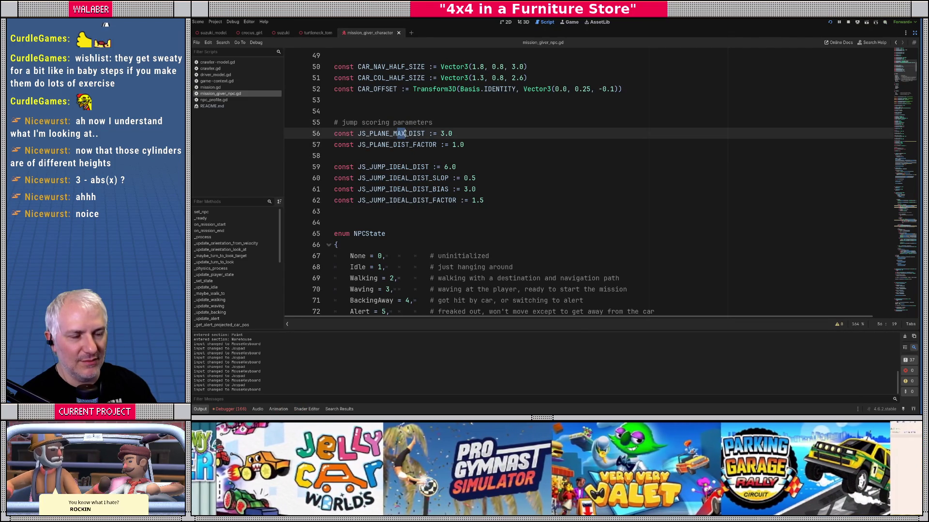
key("alt+Tab")
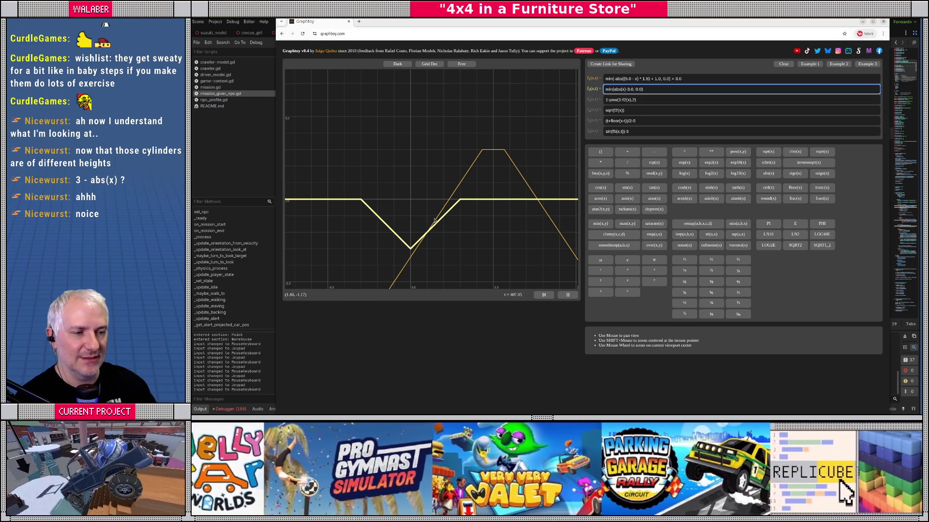
key("alt+Tab")
type("MIN")
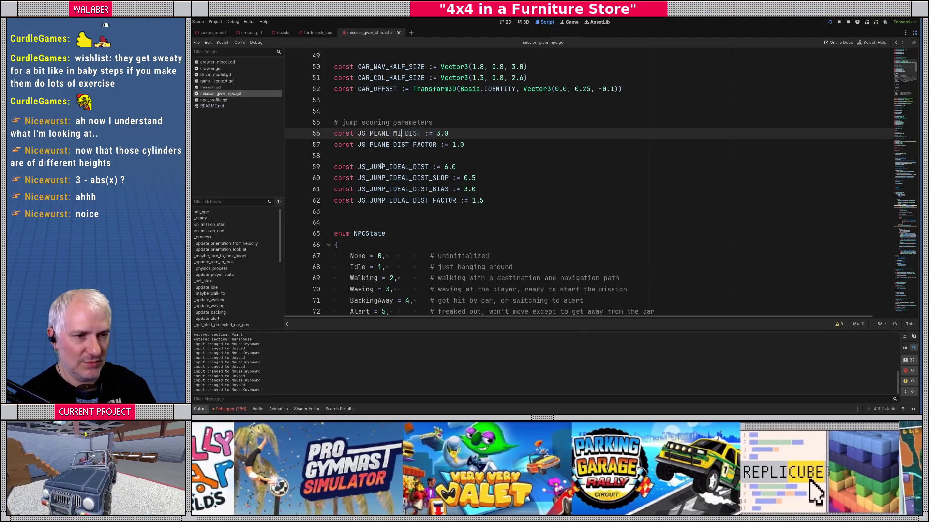
- Delete the JS_PLANE_DIST_FACTOR constant line
key("Down")
key("Home")
key("shift+End")
key("BackSpace")
key("BackSpace")
double_click(401, 133)
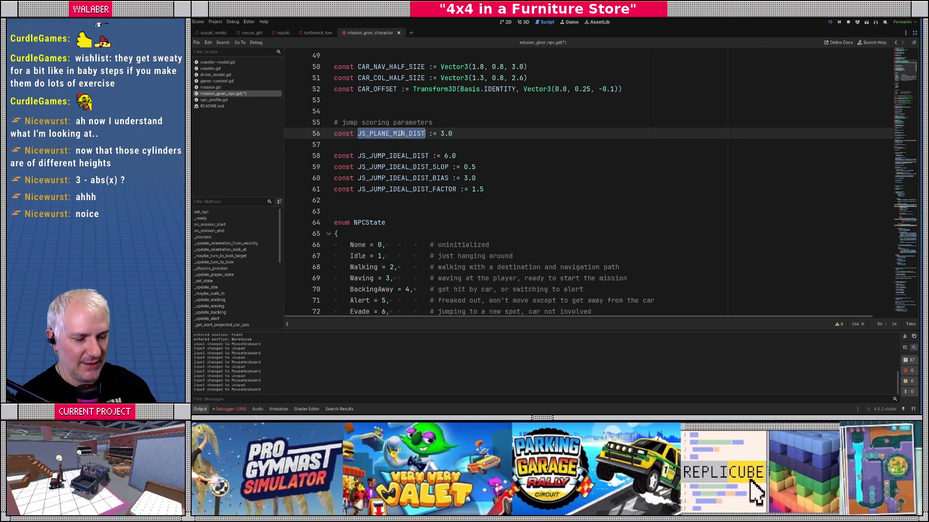
mouse_move(899, 118)
left_mouse_down()
mouse_move(908, 278)
mouse_move(907, 262)
mouse_move(906, 269)
left_mouse_up()
left_click(722, 153)
- Find the JS_ scoring code and uncomment the car plane distance lines 756–757
scroll(722, 165, "up", 5)
scroll(721, 172, "down", 20)
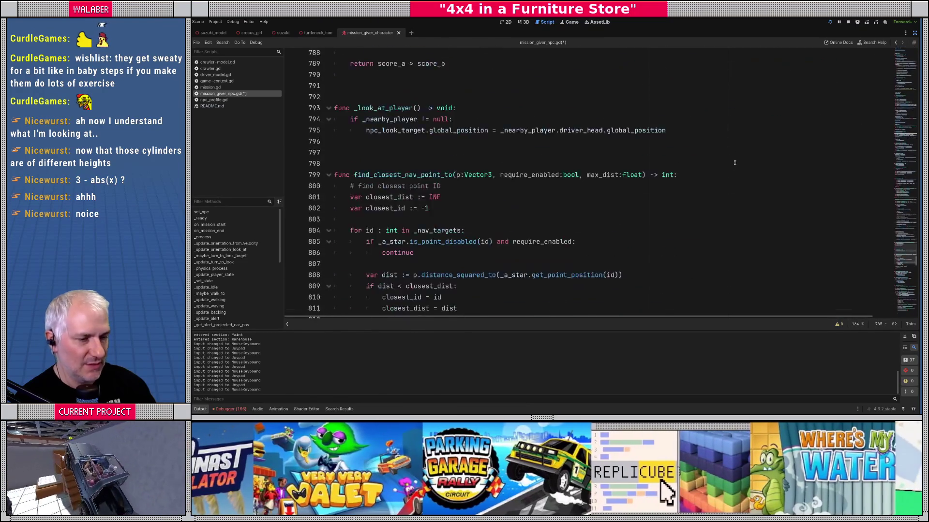
scroll(723, 172, "down", 3)
key("ctrl+f")
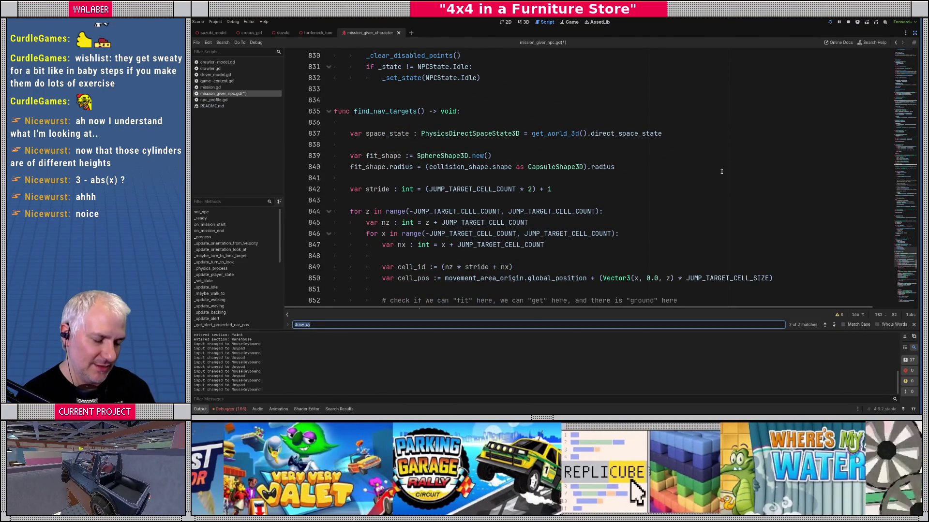
type("JS_")
key("Return")
key("Return")
key("Return")
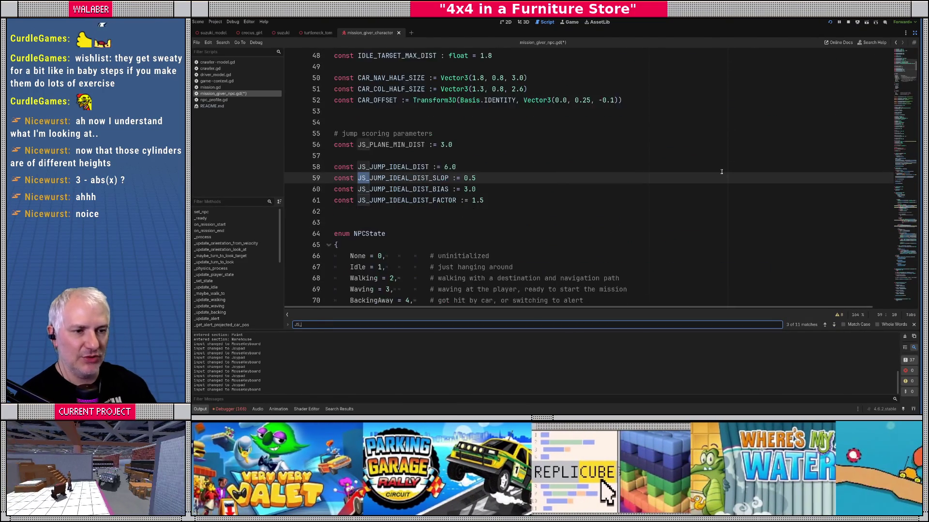
key("Escape")
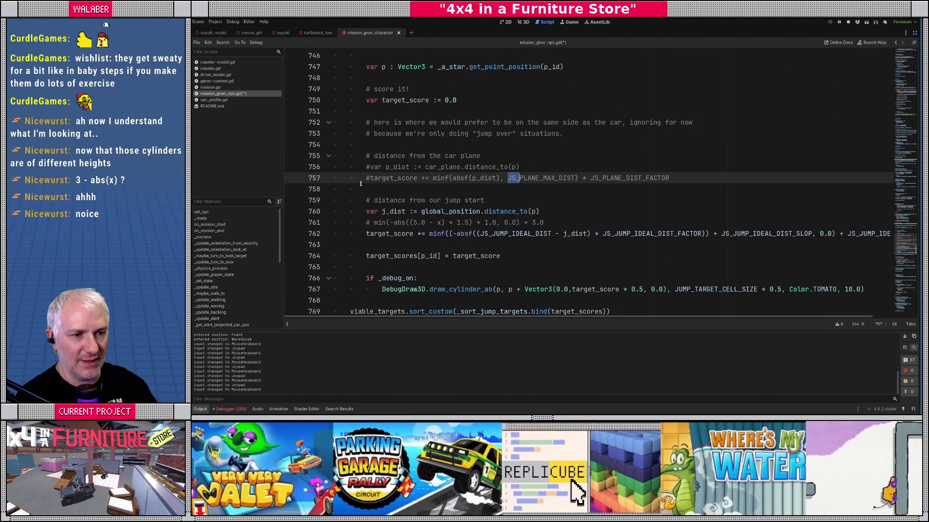
left_click(366, 178)
key("Up")
key("ctrl+k")
key("Down")
key("ctrl+k")
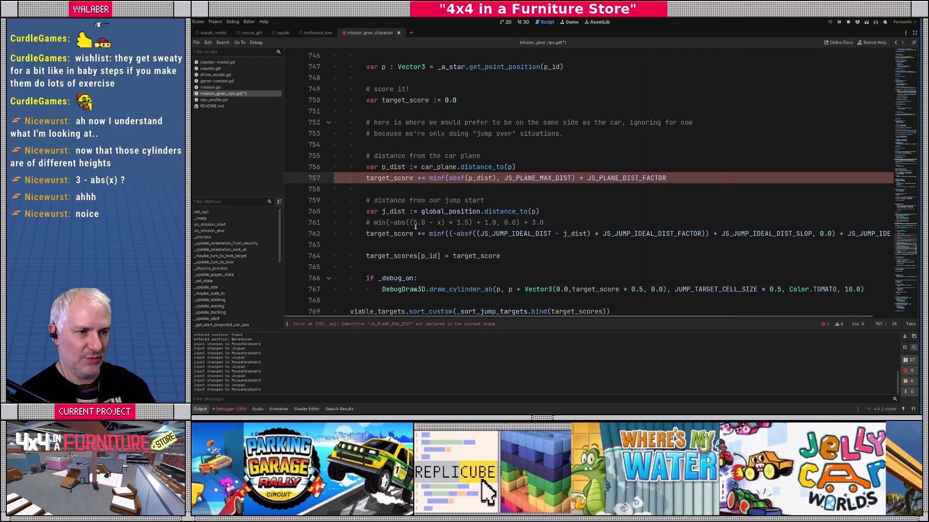
- Add a comment above the score line holding the Graphtoy min/abs formula
key("Return")
key("Up")
type("# JS_PLANE_MIN_DIST")
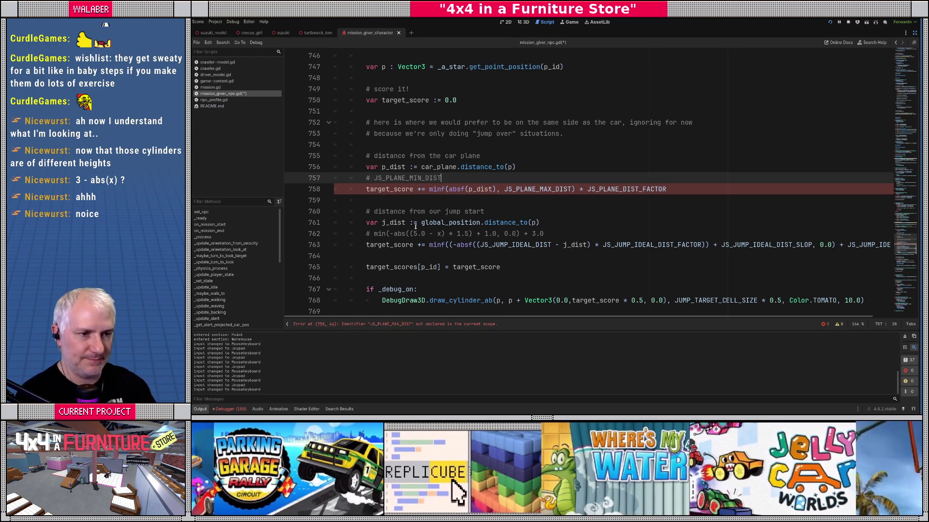
key("alt+Tab")
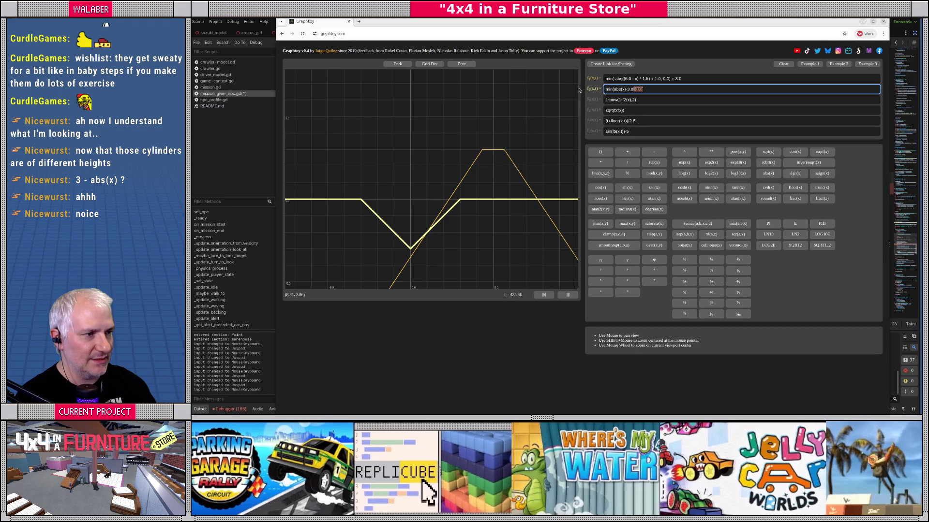
key("alt+Tab")
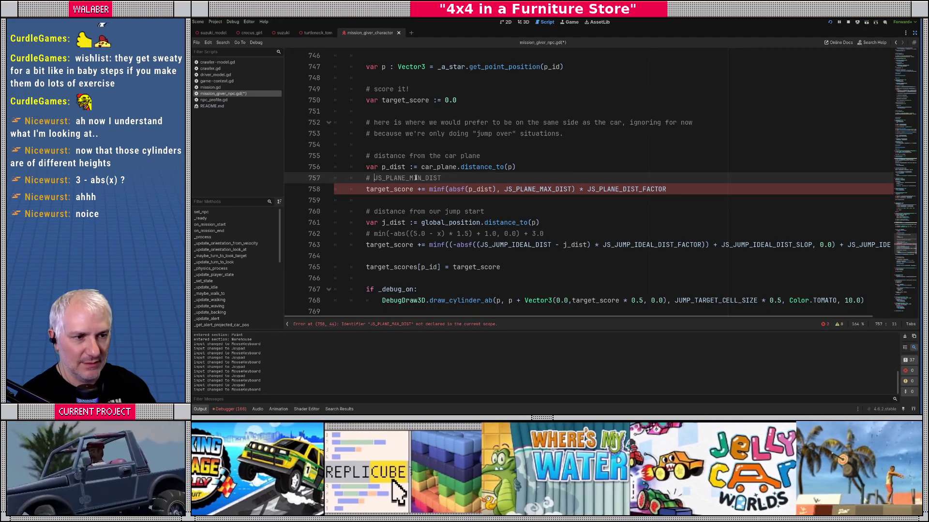
double_click(387, 178)
key("ctrl+v")
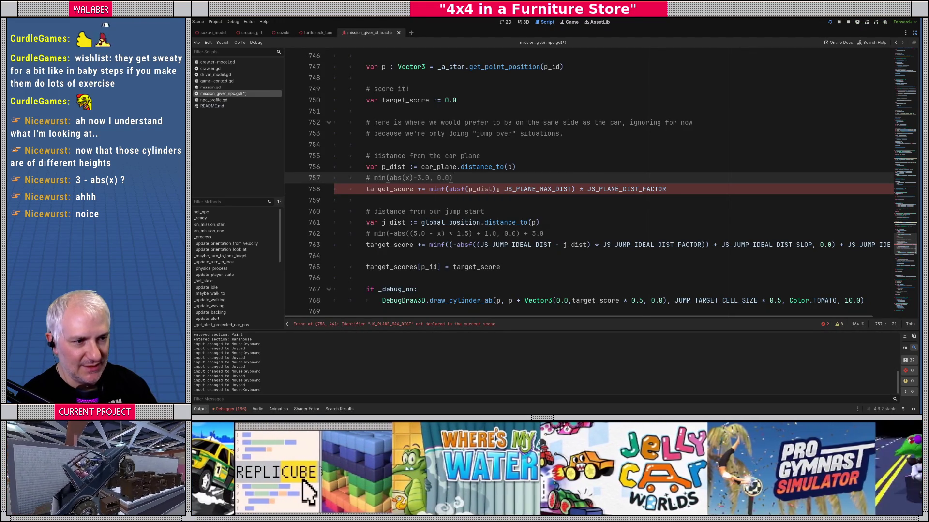
- Rewrite the score line as minf(absf(p_dist)-JS_PLANE_MIN_DIST, 0.0) and save
left_click(498, 189)
key("BackSpace")
type("-JS_PLA")
key("Return")
key("Delete")
key("Delete")
key("Delete")
key("shift+End")
key("Delete")
type(", ")
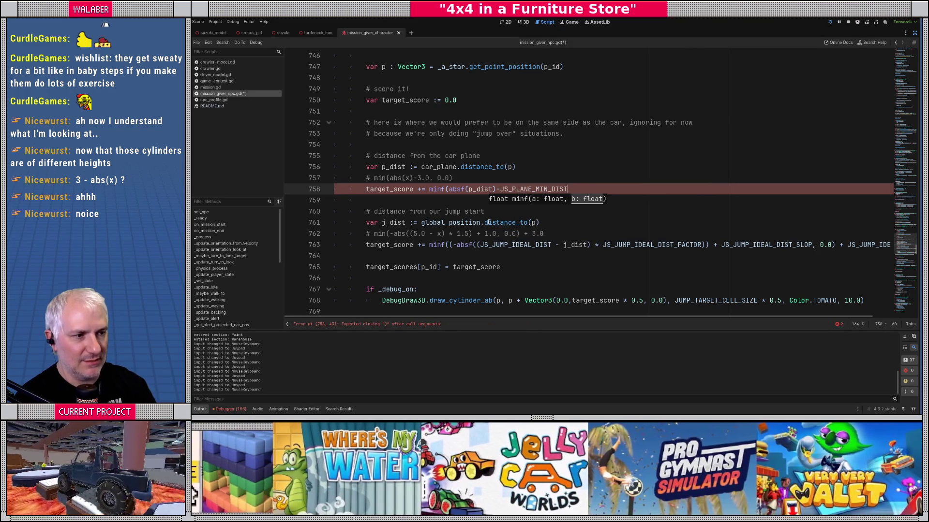
type(" 0.0)")
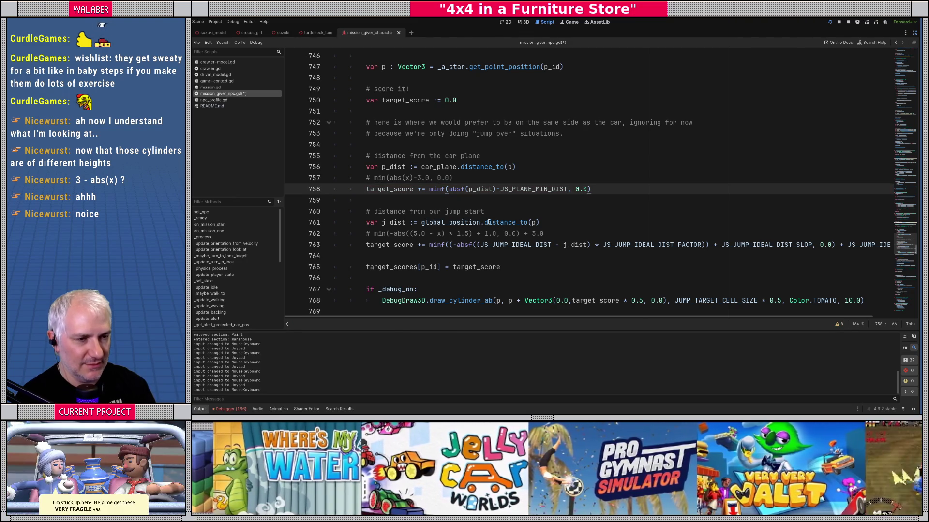
left_click_drag(383, 190, 567, 189)
left_click(423, 203)
key("ctrl+s")
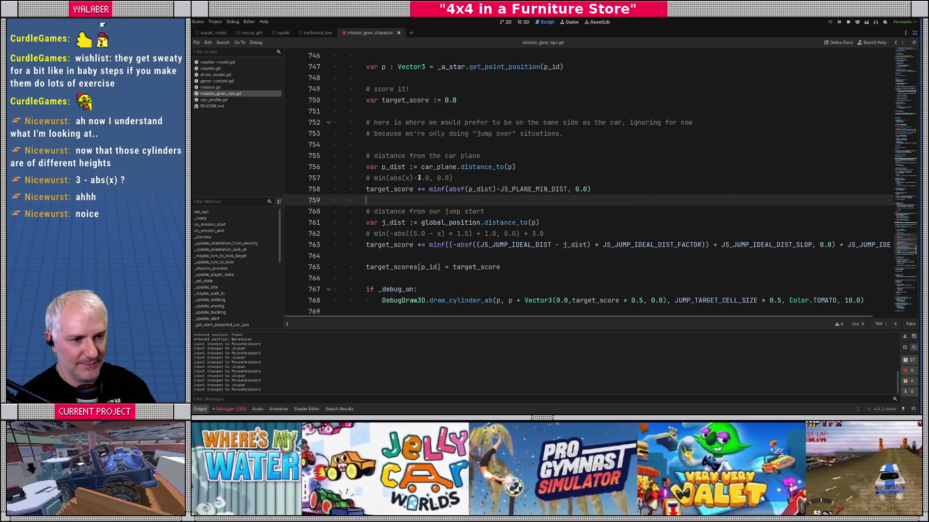
left_click(420, 179)
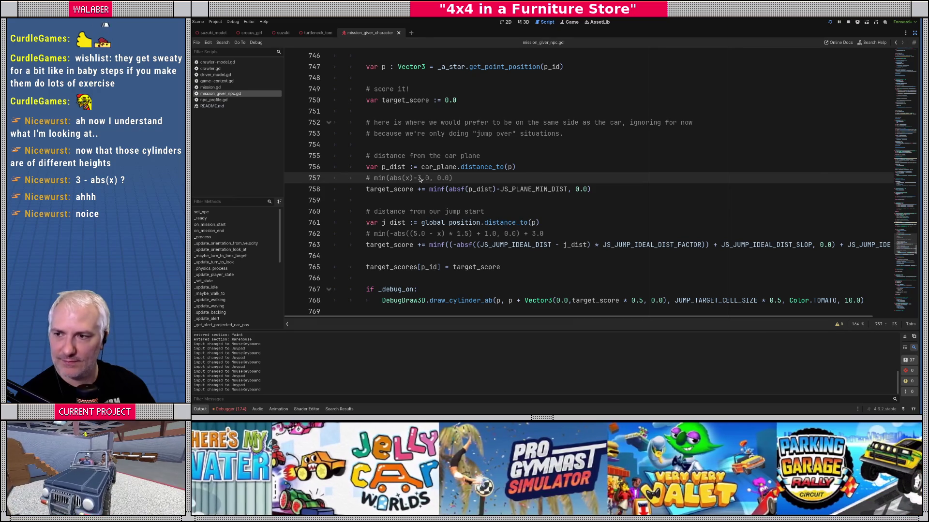
key("alt+Tab")
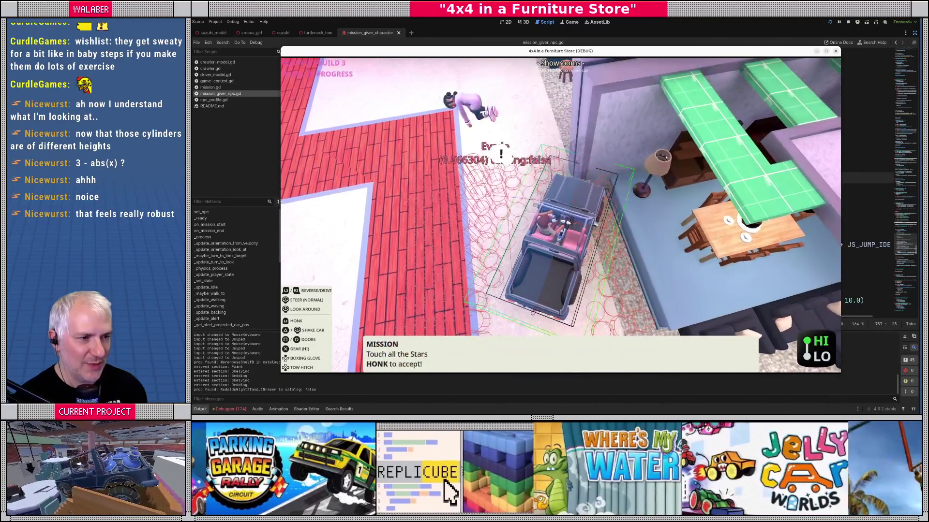
key("F8")
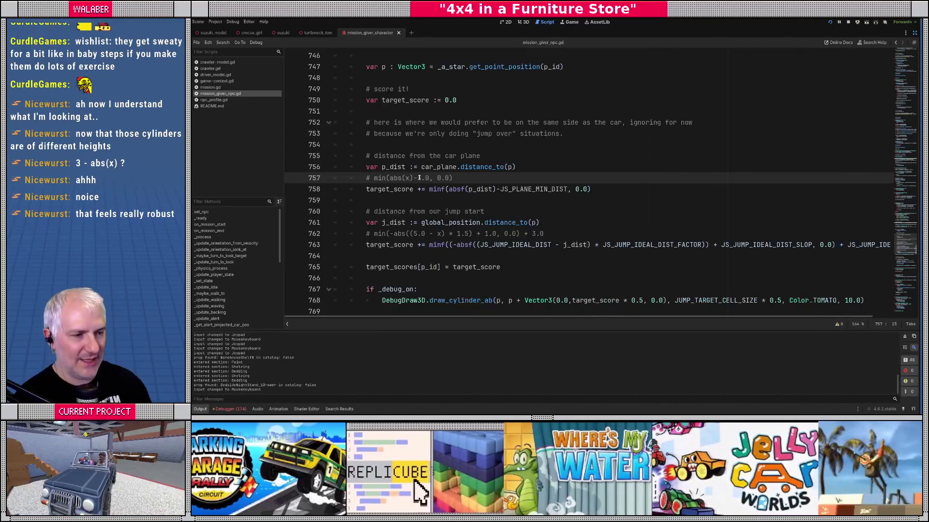
- Change JS_PLANE_MIN_DIST to 2.0 and playtest the game
left_click_drag(905, 242, 915, 44)
scroll(438, 191, "down", 10)
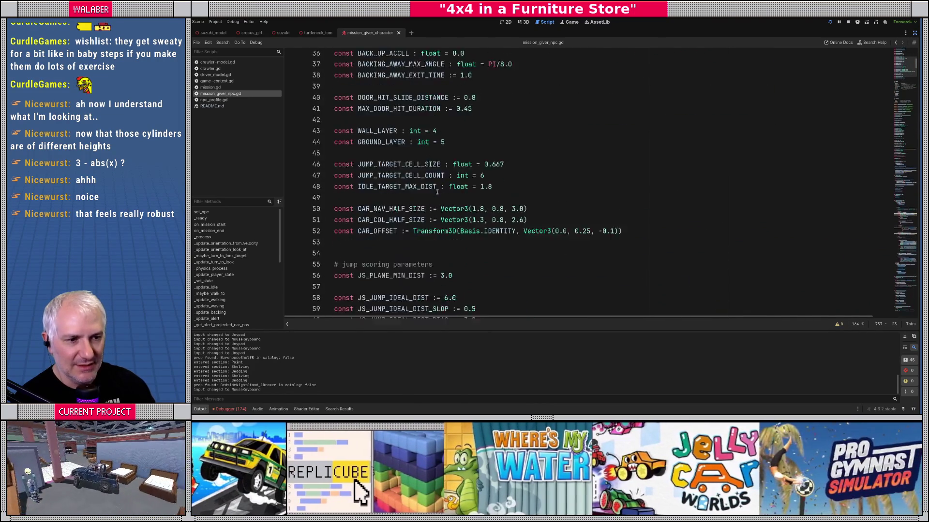
scroll(438, 192, "down", 5)
double_click(447, 134)
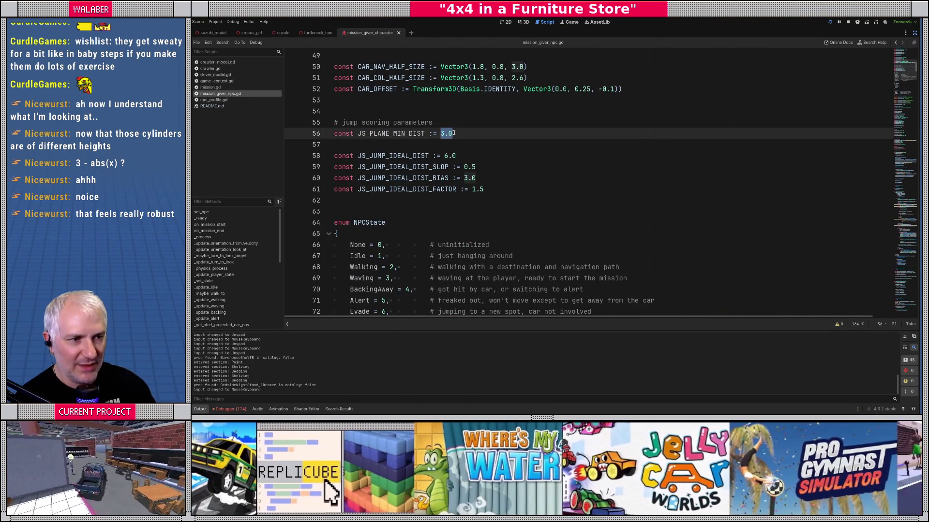
type("2")
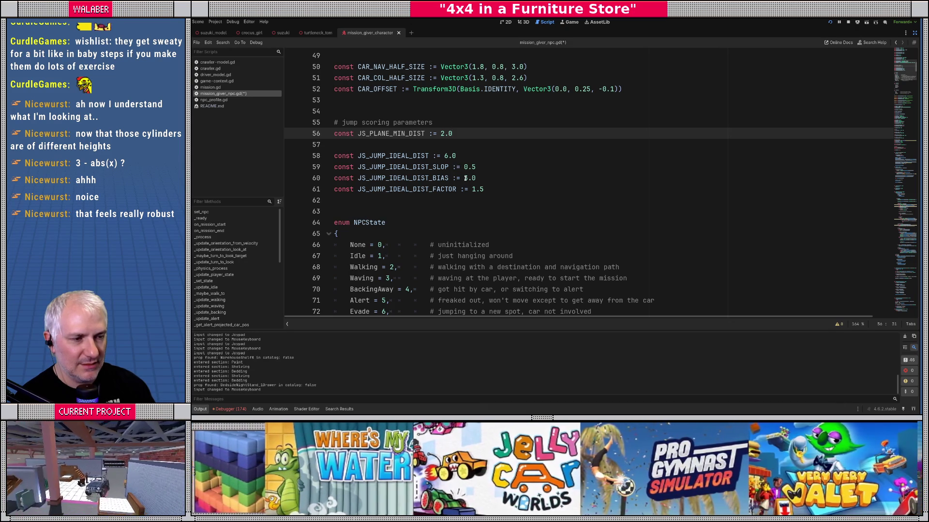
key("F5")
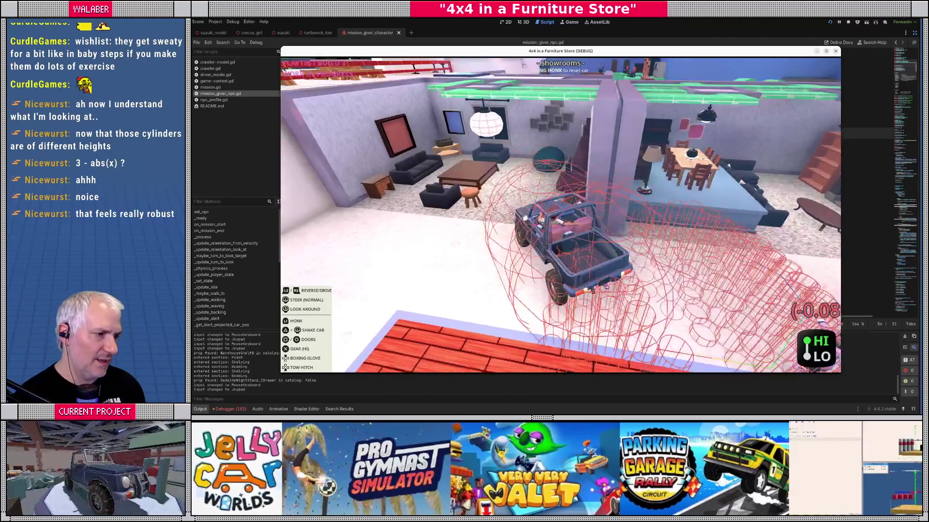
key("F8")
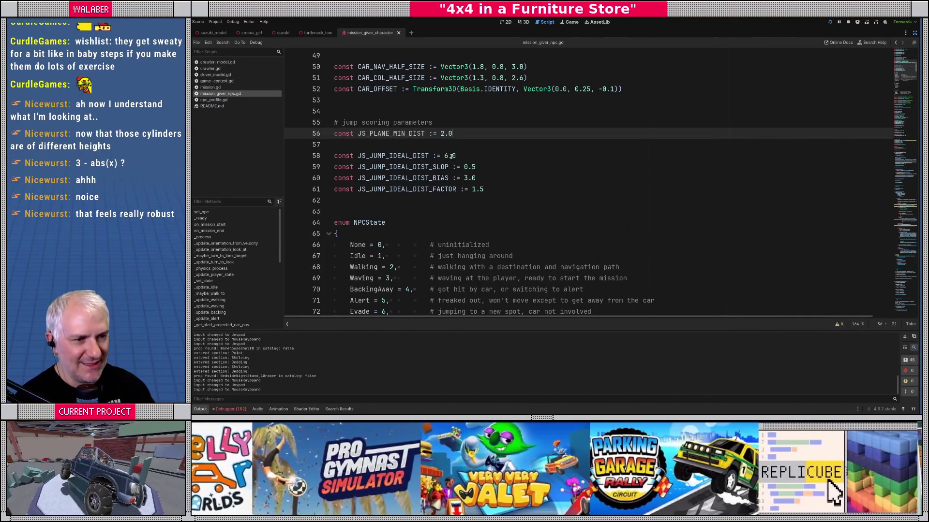
- Change JS_JUMP_IDEAL_DIST to 5.0 and playtest again
double_click(454, 156)
type("5")
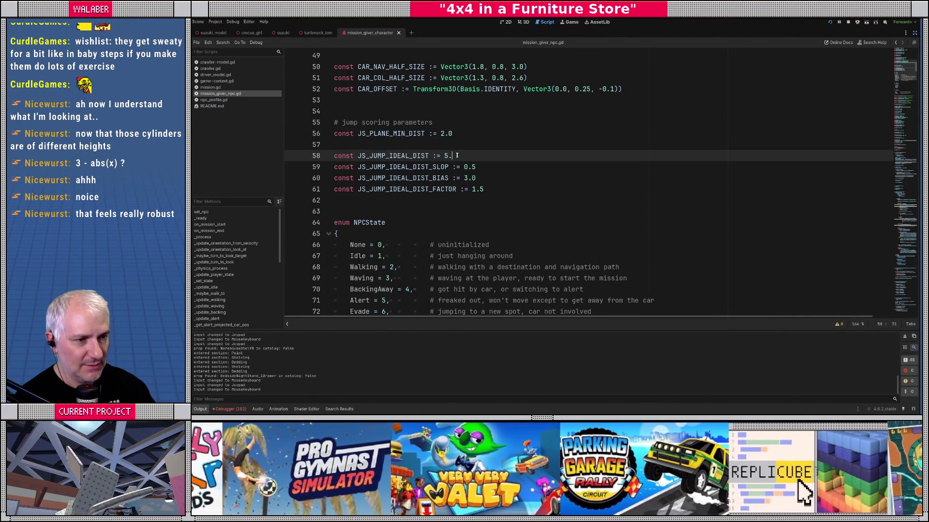
key("F5")
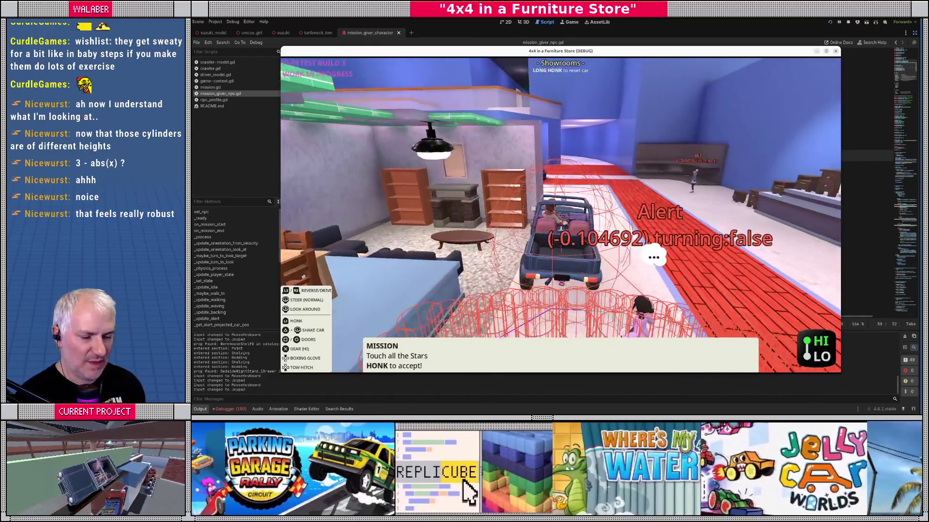
key("F8")
left_click(569, 190)
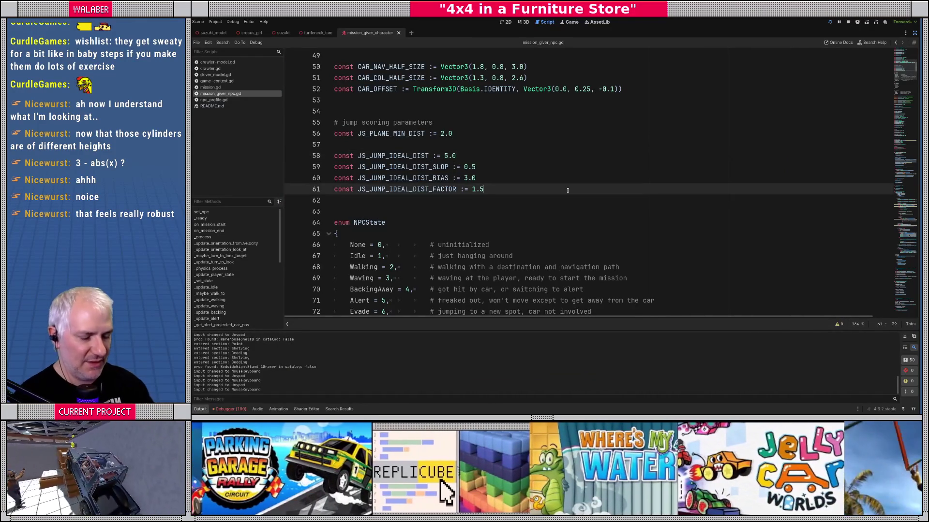
- Swap draw_cylinder_ab for draw_box_ab on line 768 and remove the trailing comma
key("ctrl+f")
type("draw_cyl")
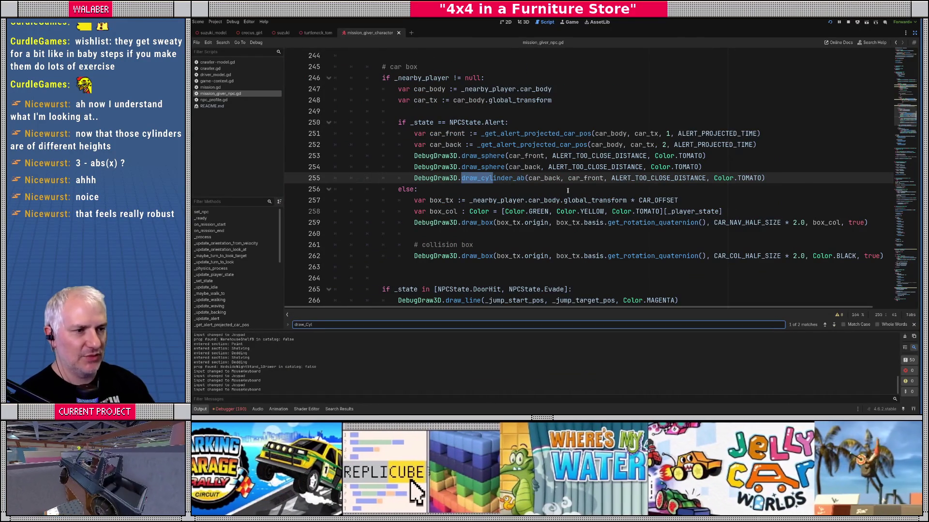
key("Return")
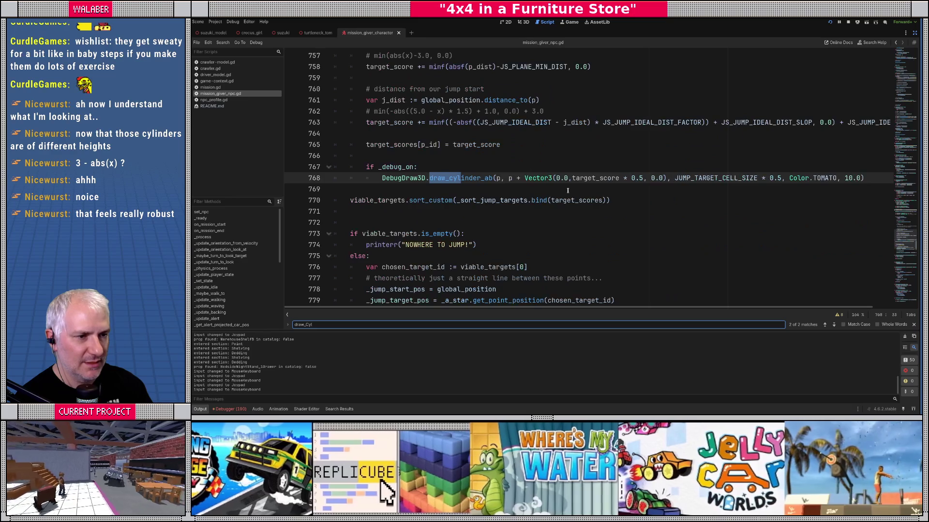
key("Escape")
double_click(463, 178)
type("draw_b")
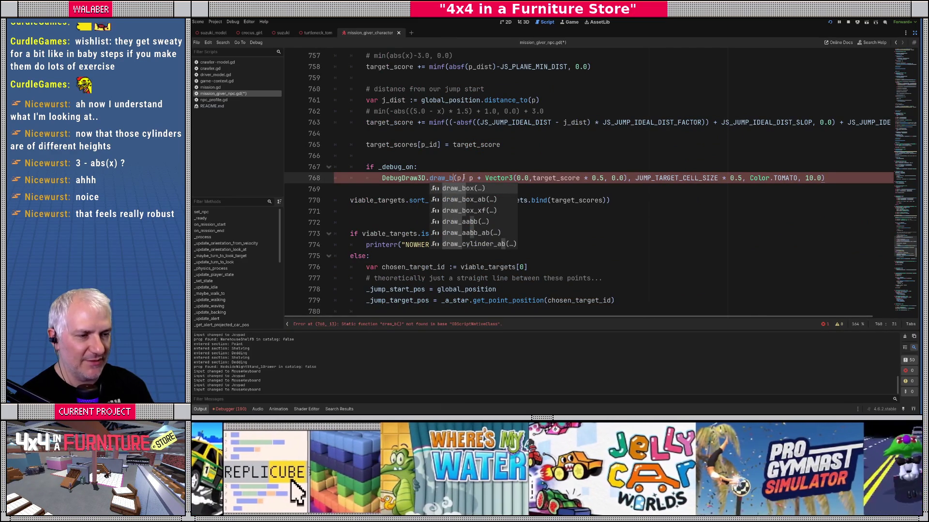
key("Down")
key("Return")
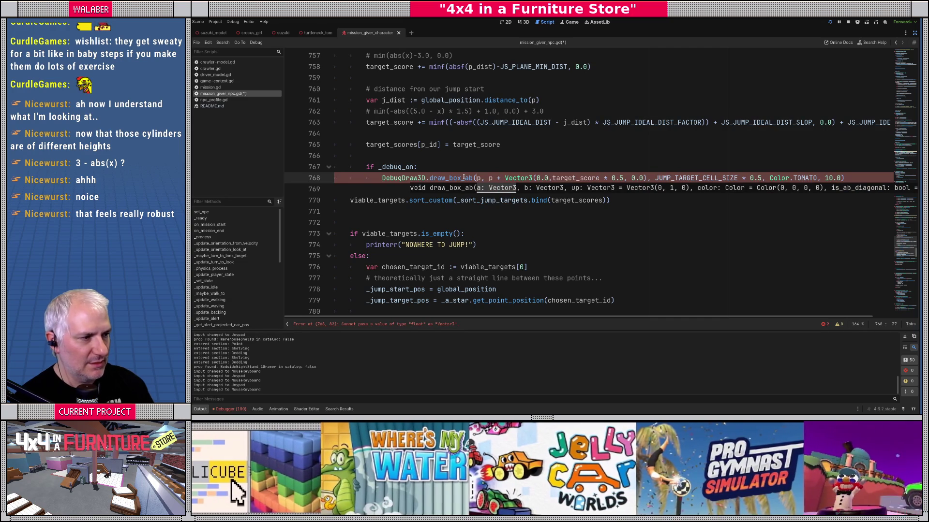
key("End")
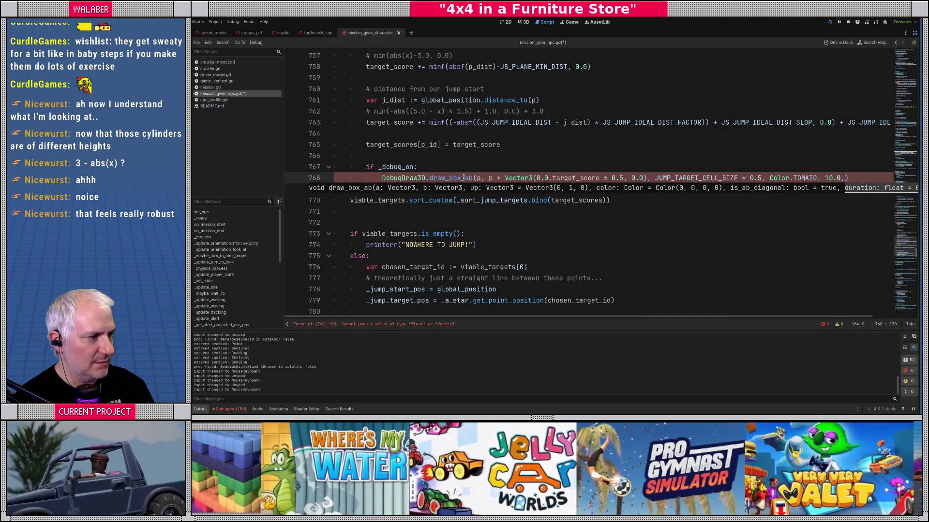
key("BackSpace")
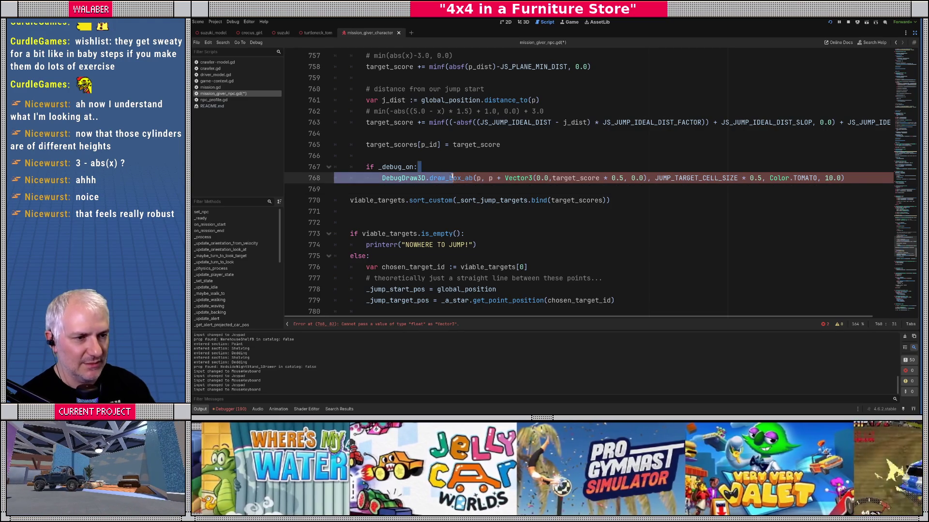
- Look up the draw_box_ab documentation and return to the script
left_click(463, 178, "ctrl")
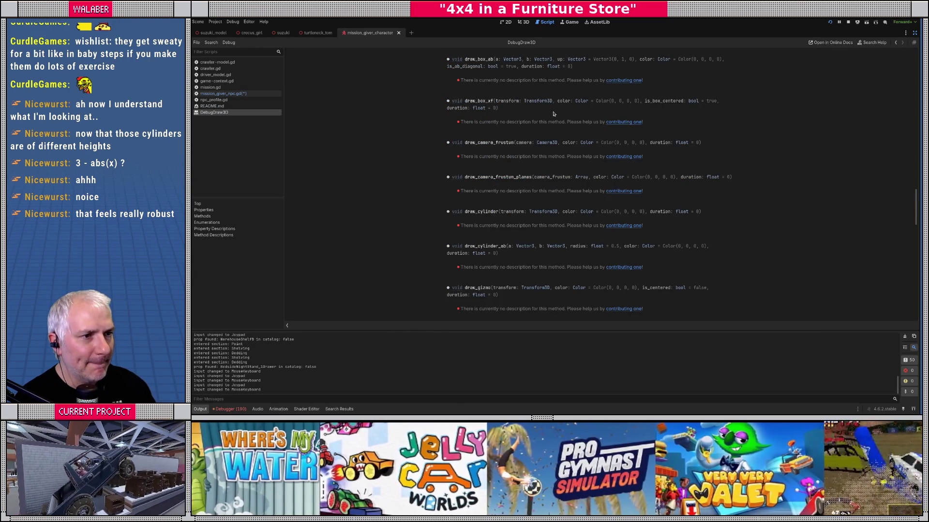
scroll(554, 114, "up", 2)
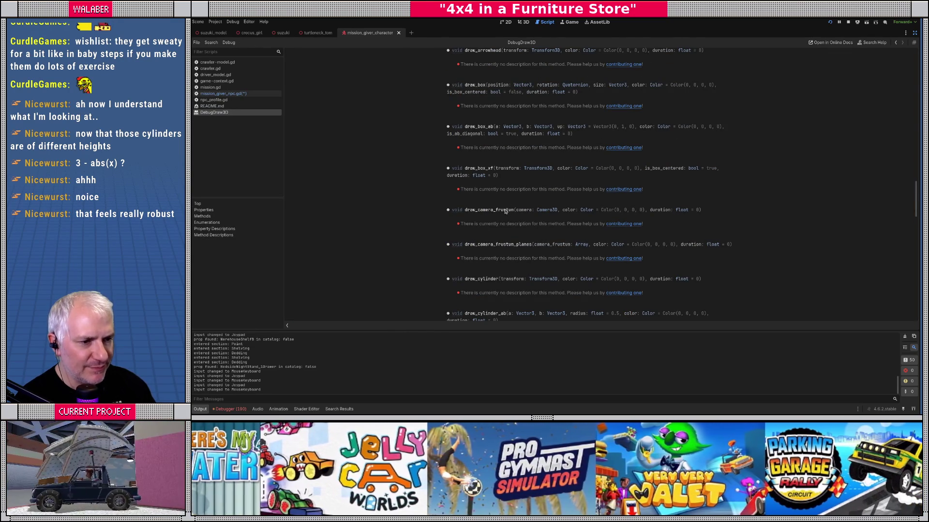
key("alt+Left")
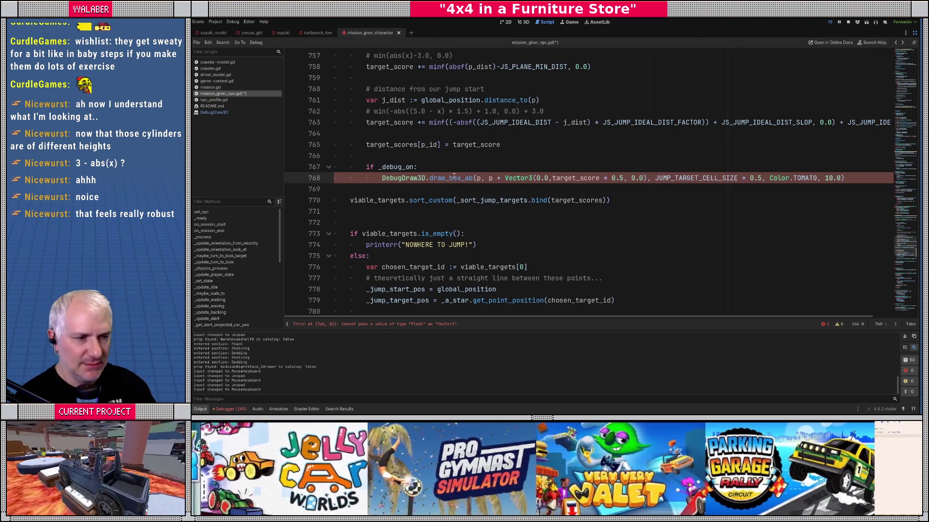
- Start a DebugDraw3D.config. line under if _debug_on: and browse its members
mouse_move(465, 182)
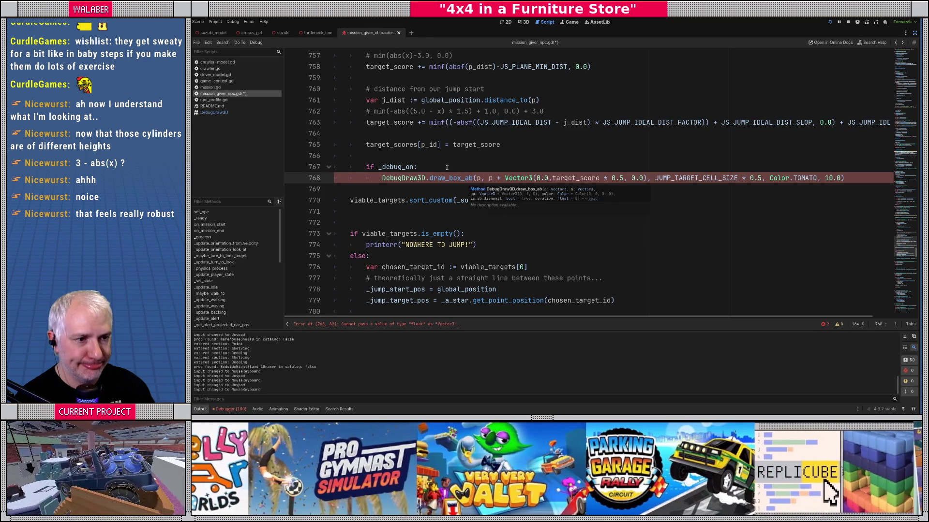
left_click(447, 168)
key("Return")
type("DebugD")
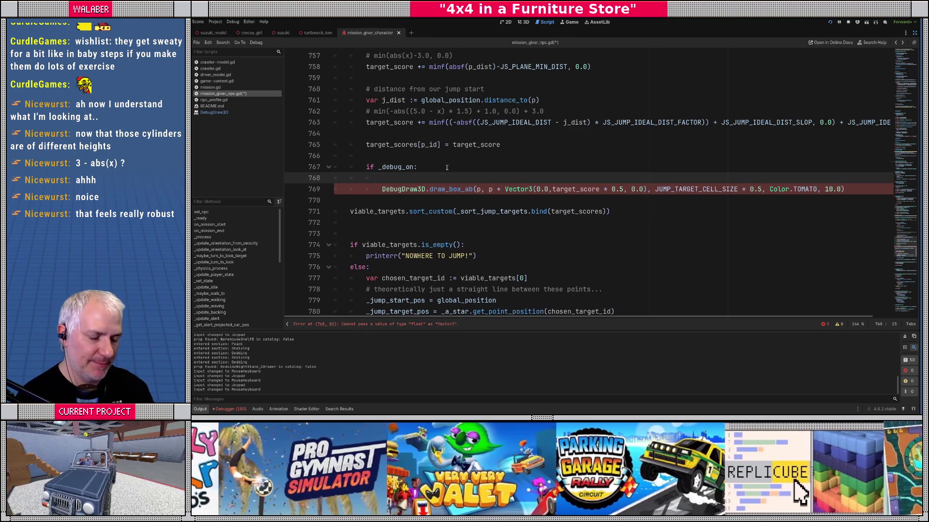
type("raw3D.fil")
key("BackSpace")
key("BackSpace")
key("BackSpace")
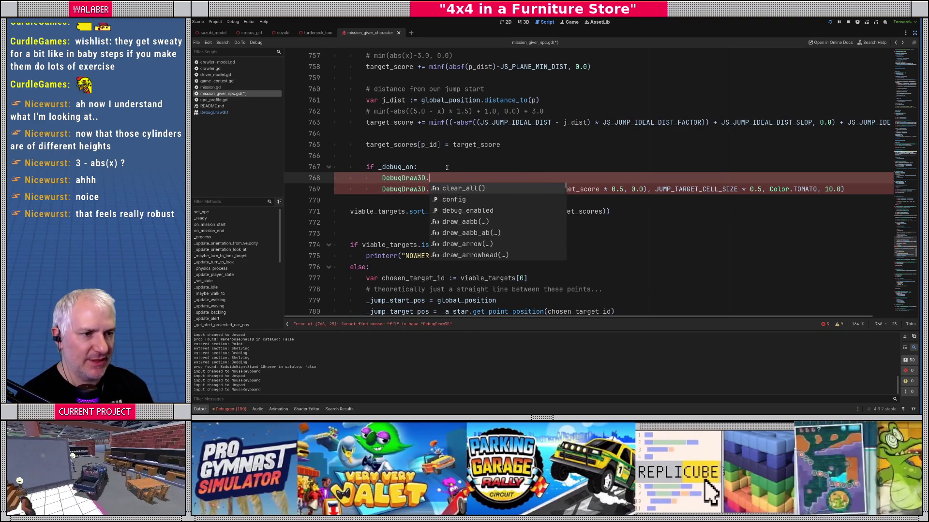
type("config.")
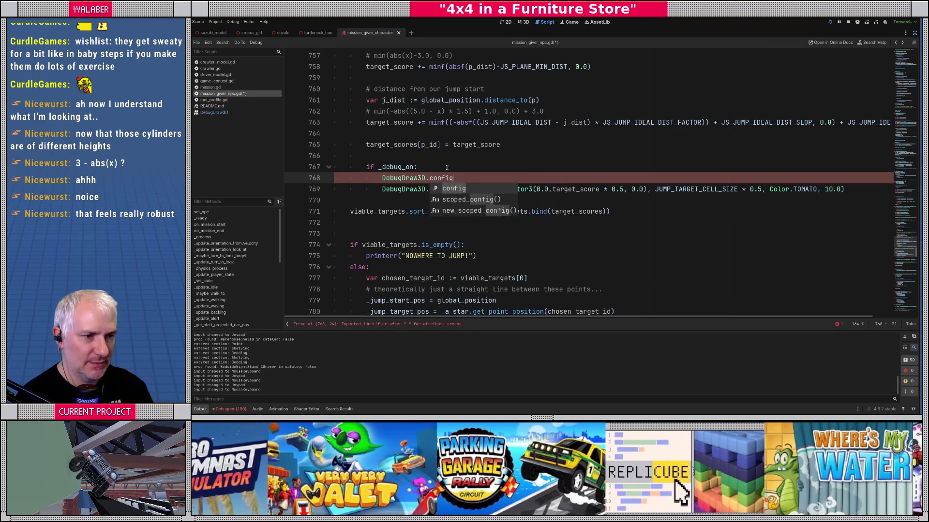
key("Down")
key("Down")
key("Down")
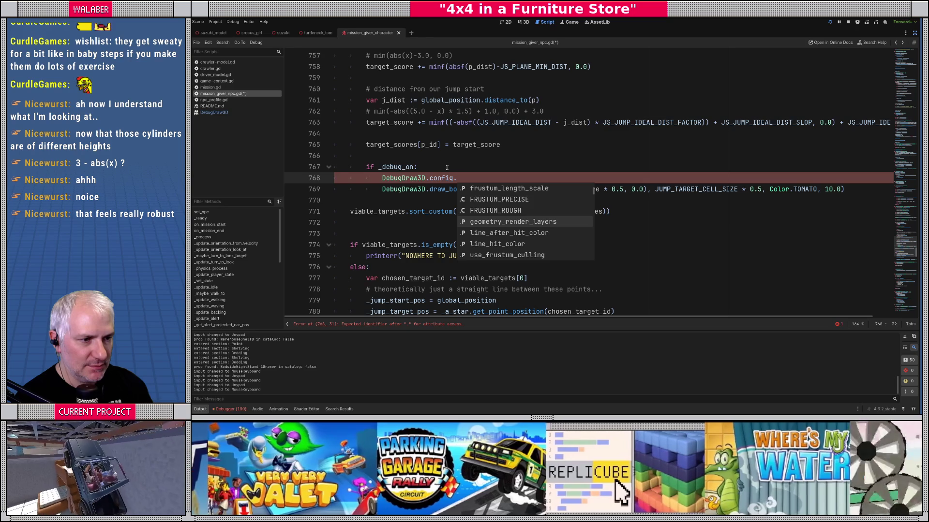
key("Down")
key("Down")
key("Down")
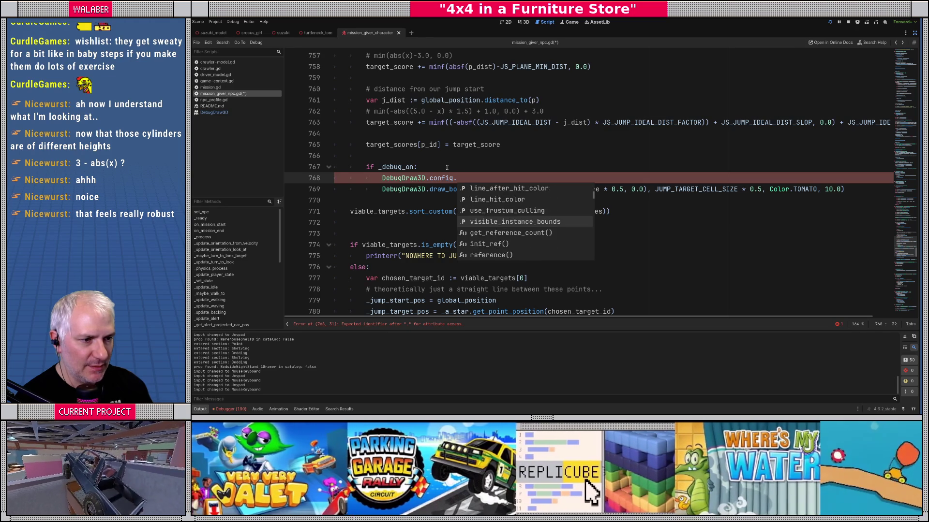
key("Down")
key("Down")
key("Down")
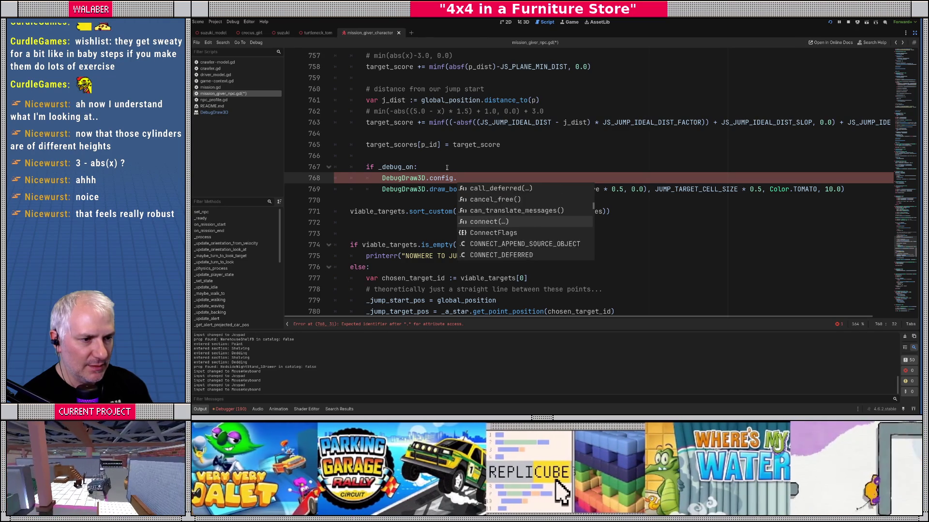
key("Down")
key("Down")
key("Down")
key("Escape")
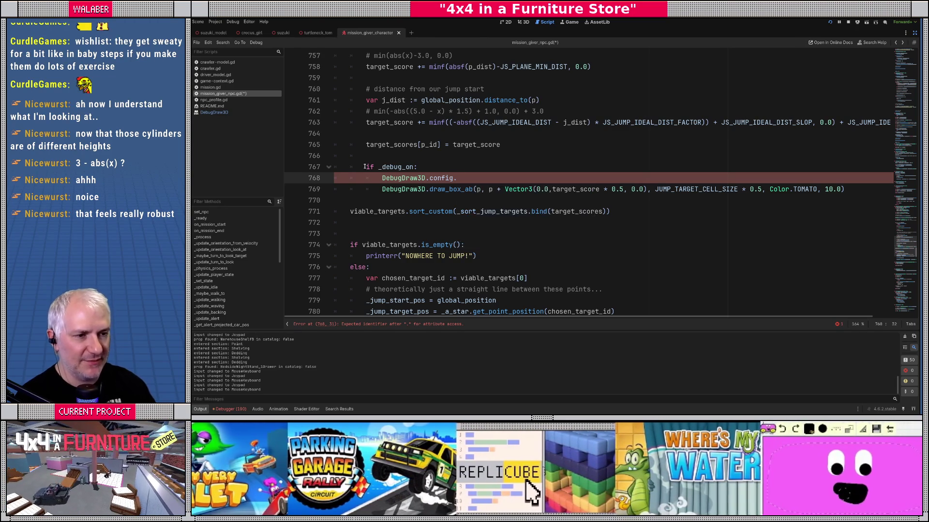
- Read the DebugDraw3D, DebugDraw3DConfig and DebugDraw3DScopeConfig help pages
left_click(455, 189, "ctrl")
key("ctrl+f")
type("config")
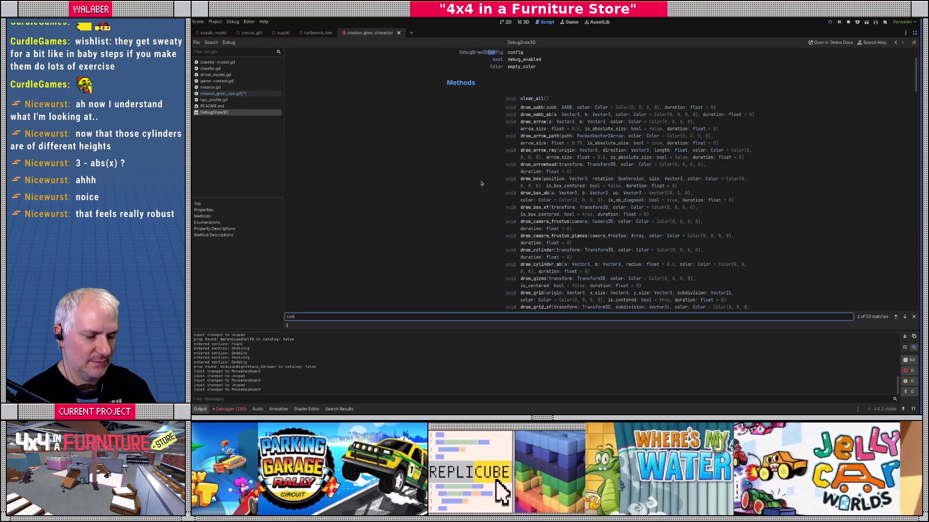
key("Escape")
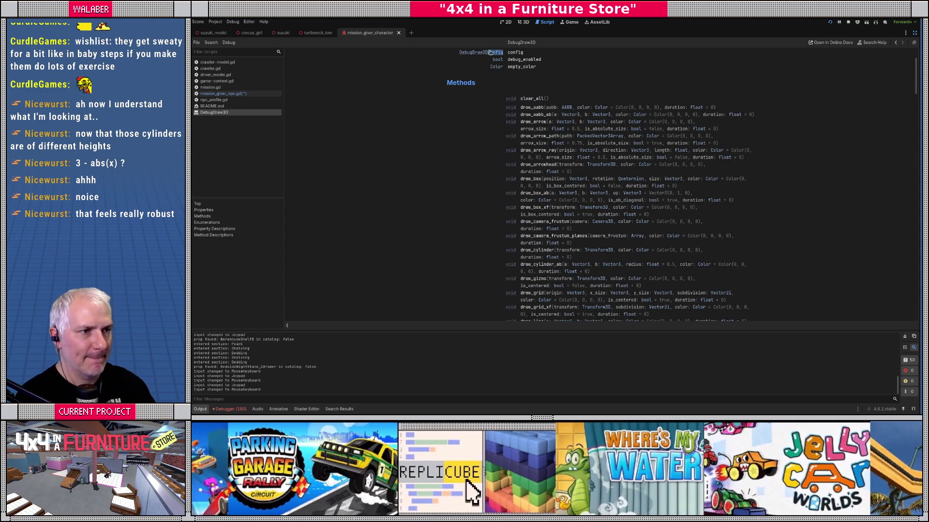
left_click(490, 52)
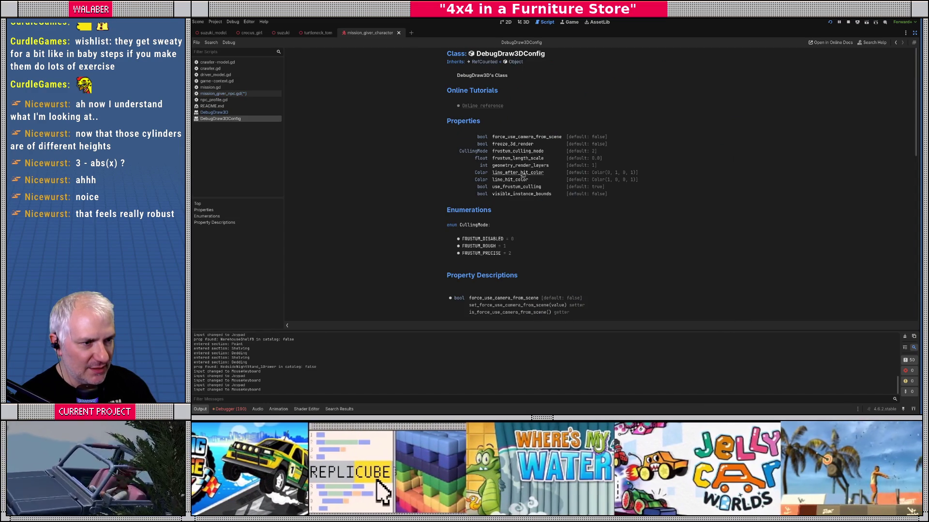
key("alt+Left")
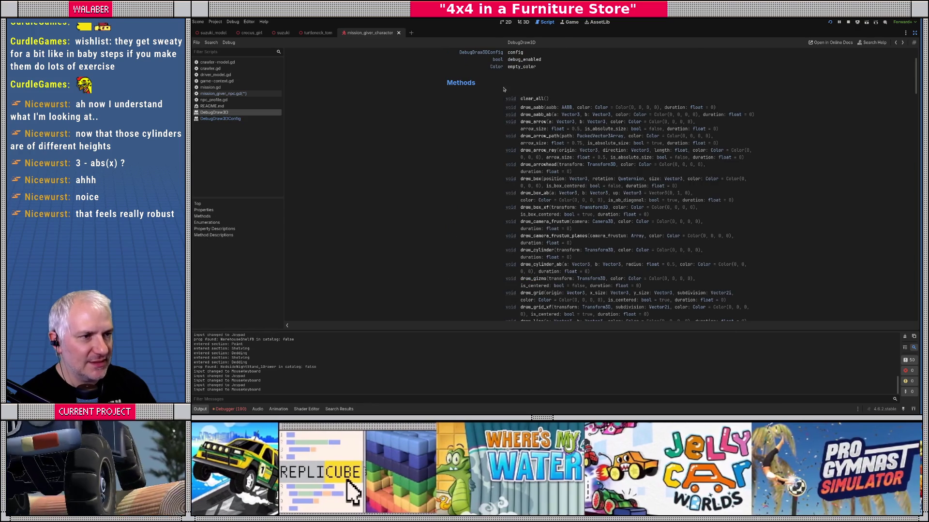
scroll(546, 114, "up", 3)
scroll(510, 151, "down", 15)
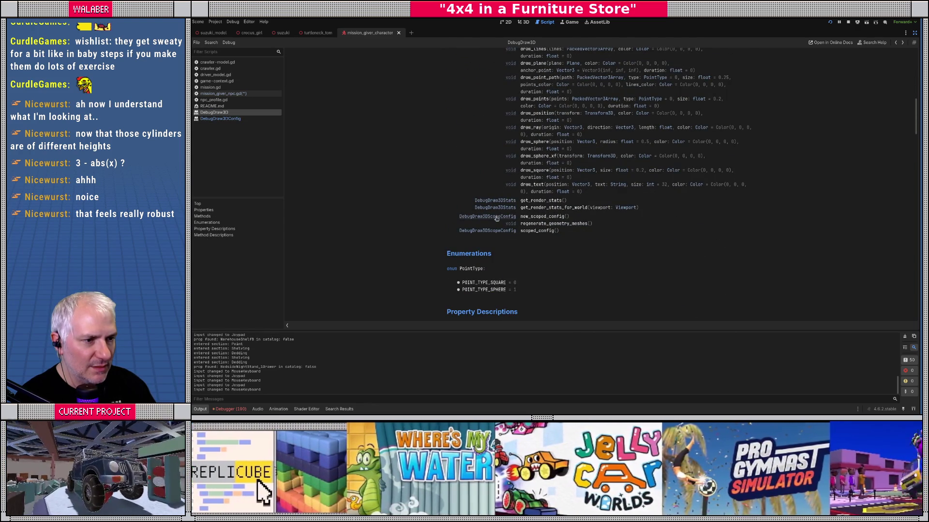
left_click(496, 218)
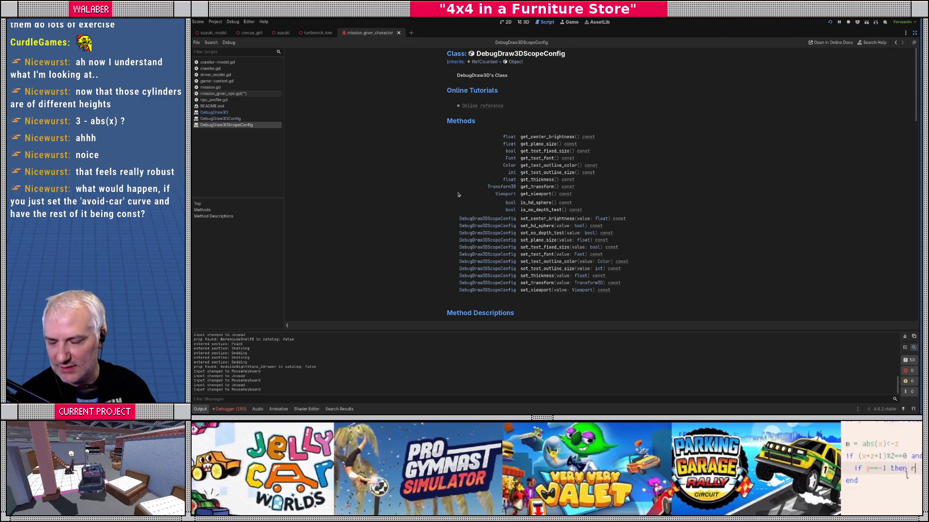
key("alt+Left")
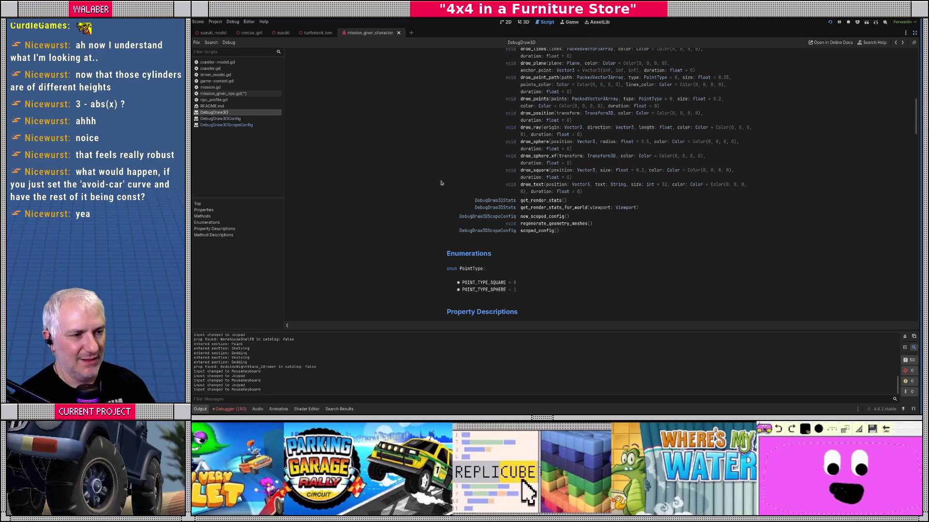
key("alt+Left")
- Undo the DebugDraw3D.config edit so line 768 calls draw_cylinder_ab again, then playtest the game
left_click(459, 178)
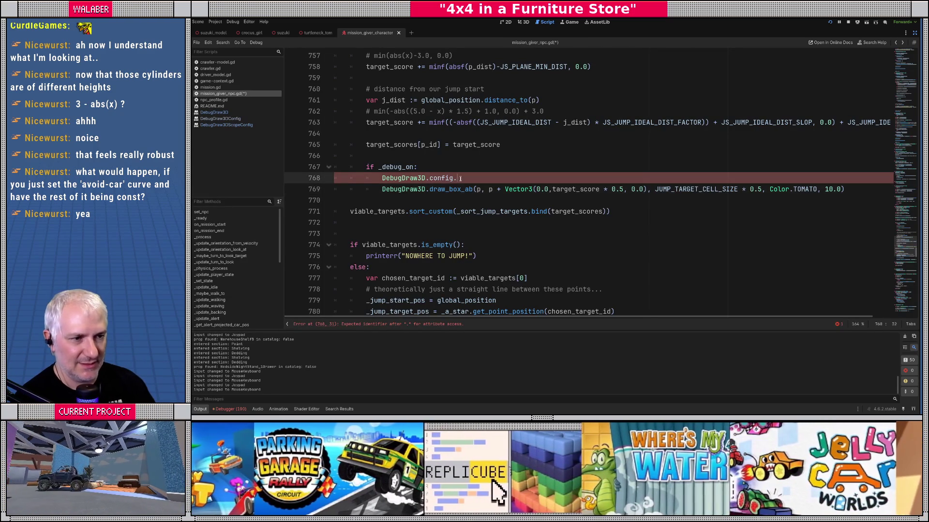
key("ctrl+z")
key("ctrl+z")
key("ctrl+z")
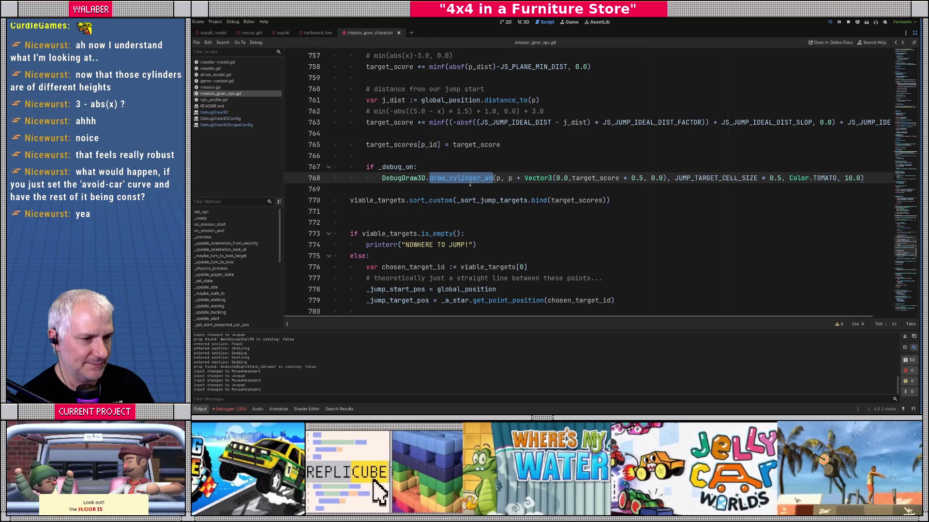
key("F5")
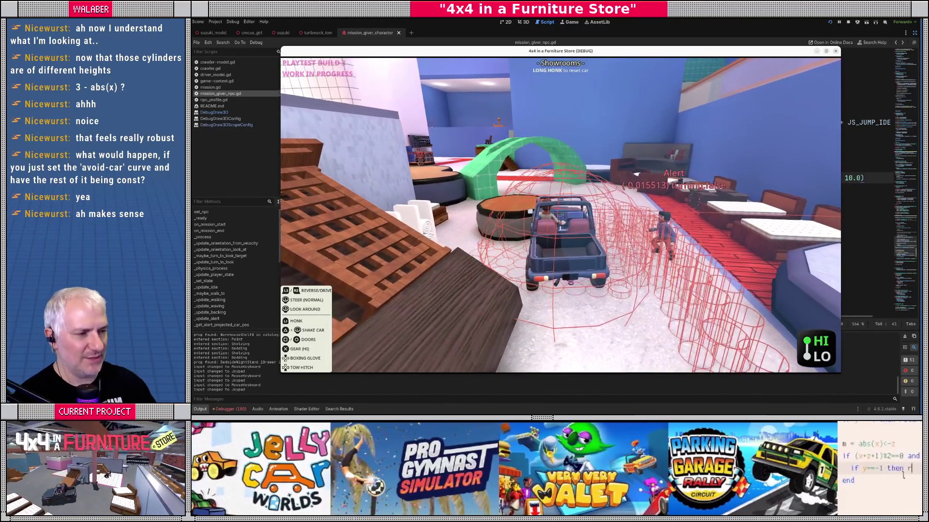
key("F8")
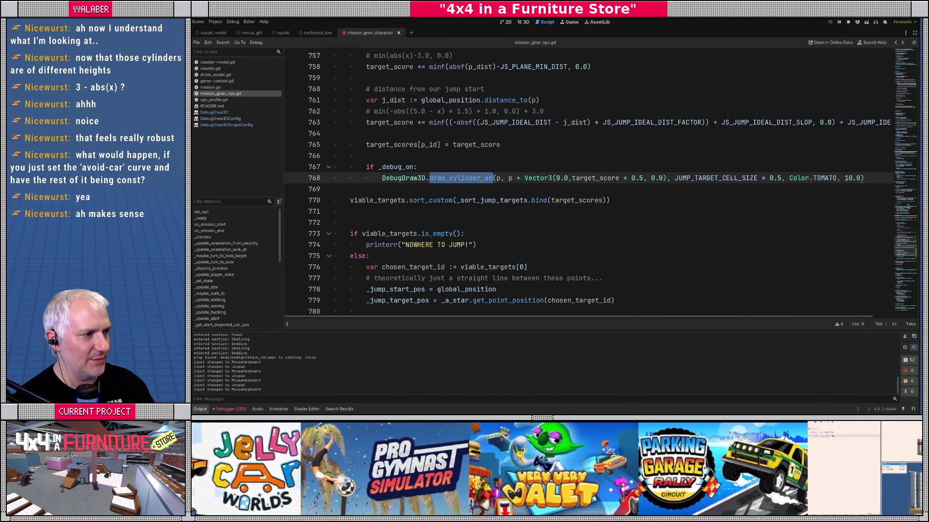
- Search the script for 'handspr' to reach the HANDSPRING_DUR constant on line 29
left_click(895, 61)
scroll(485, 155, "up", 3)
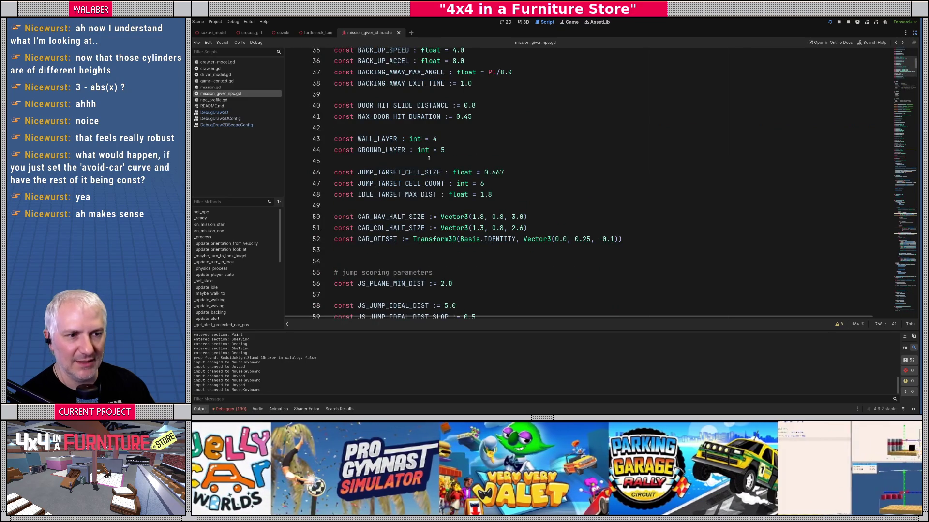
left_click(428, 159)
scroll(436, 162, "down", 4)
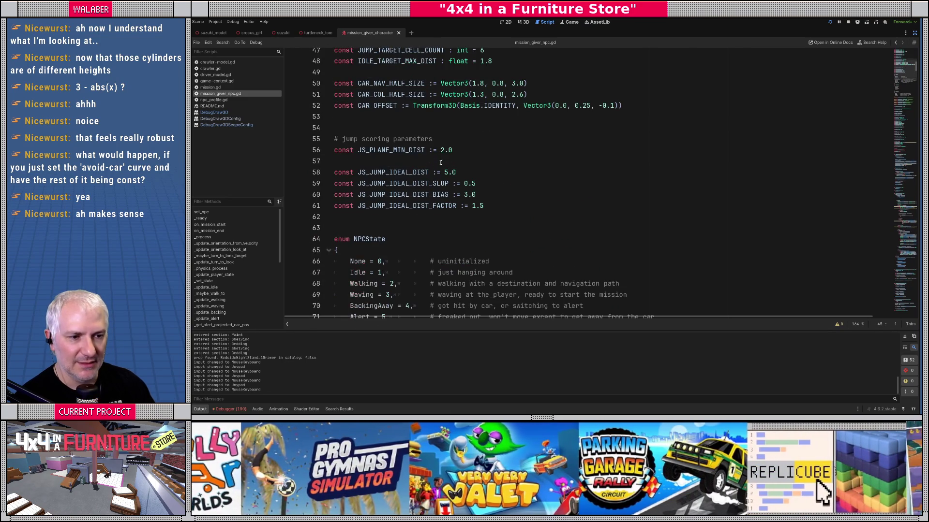
key("ctrl+f")
type("handspr")
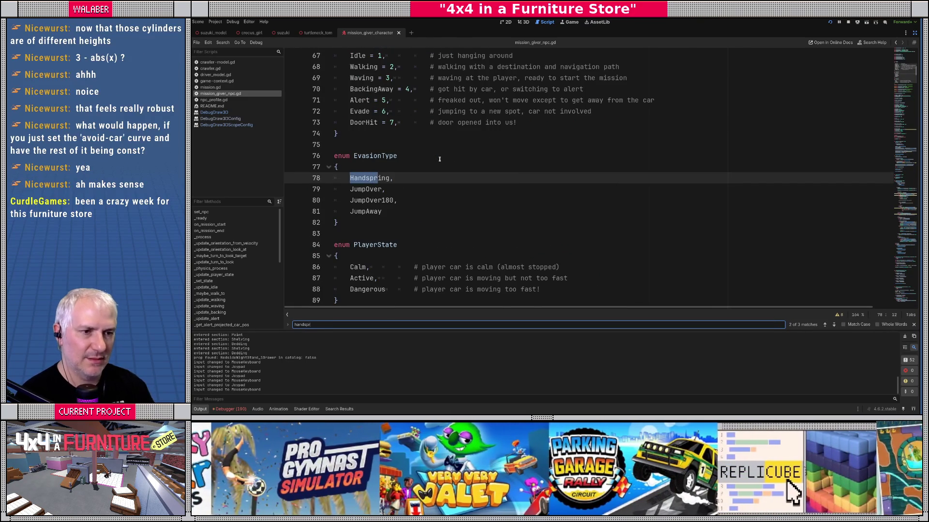
key("Return")
key("Return")
key("Return")
key("shift+Return")
key("Escape")
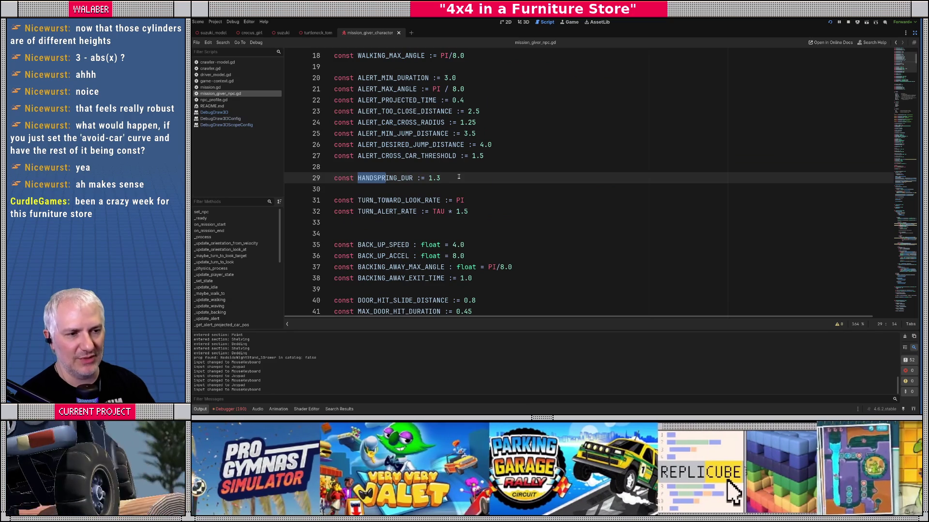
- Rename both HANDSPRING_DUR occurrences to JUMP_OVER_DUR and restore the editor's side panels
double_click(390, 178)
key("ctrl+d")
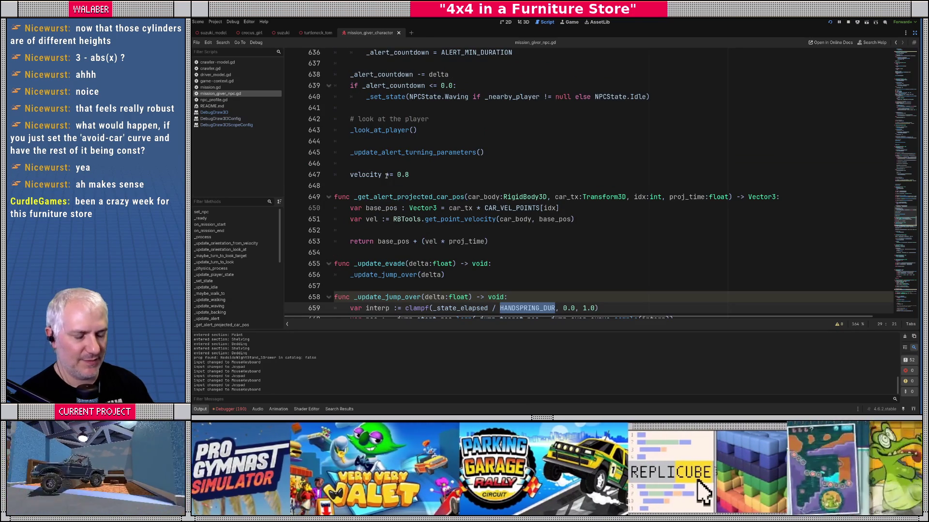
type("JUMP_OVER_")
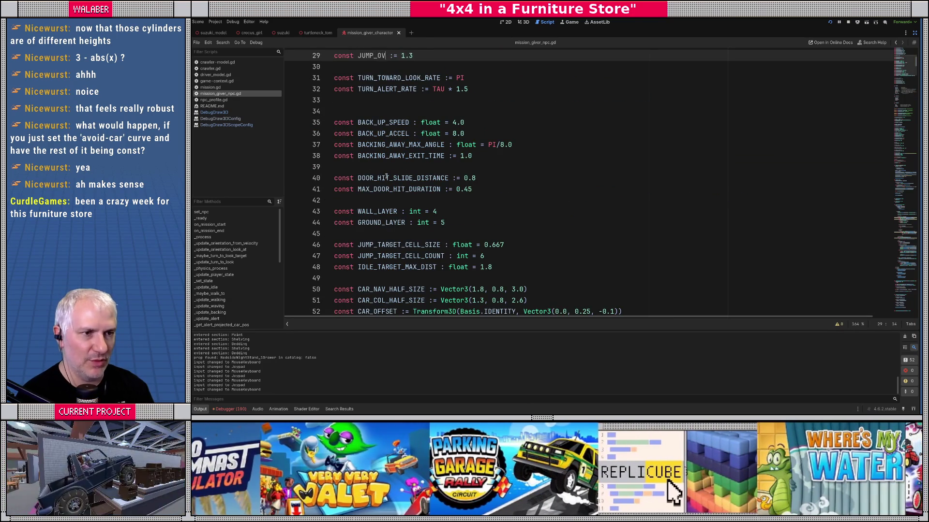
type("DUR")
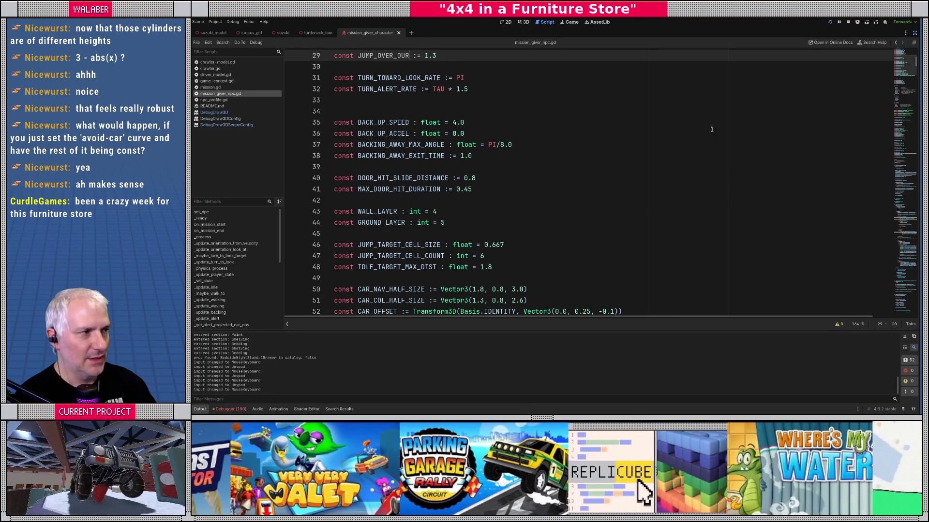
left_click(914, 32)
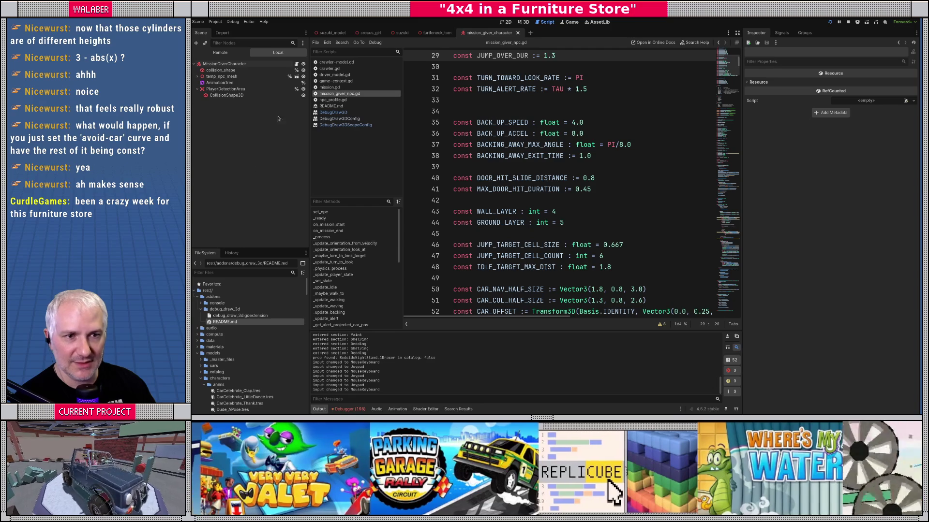
- Show the turtleneck_tom scene in 3D and load SharedAction_JumpOverCar in its AnimationPlayer
left_click(437, 32)
left_click(526, 23)
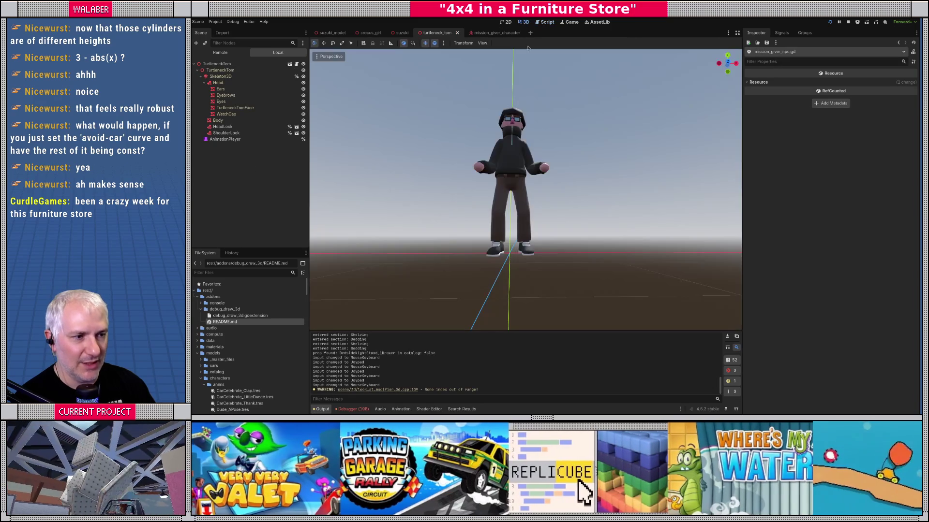
left_click(226, 140)
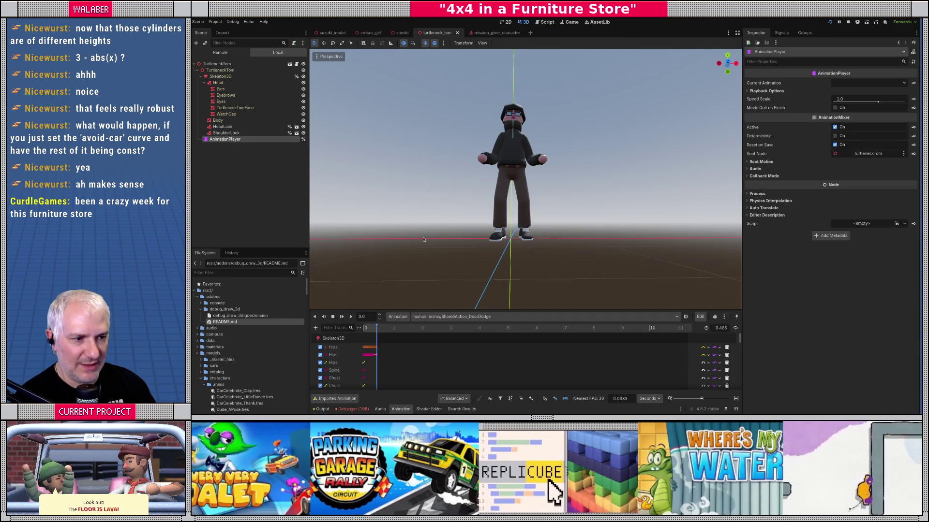
left_click(487, 317)
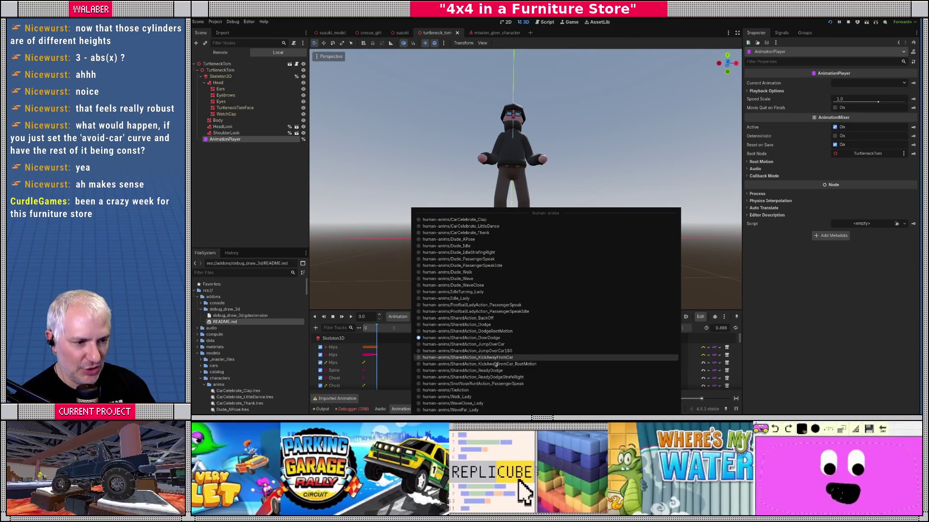
left_click(479, 344)
- Scrub the jump animation between 0.65 and 1.61 from an angled view of the character
left_click_drag(369, 328, 435, 328)
scroll(484, 194, "down", 3)
left_click_drag(484, 194, 435, 217)
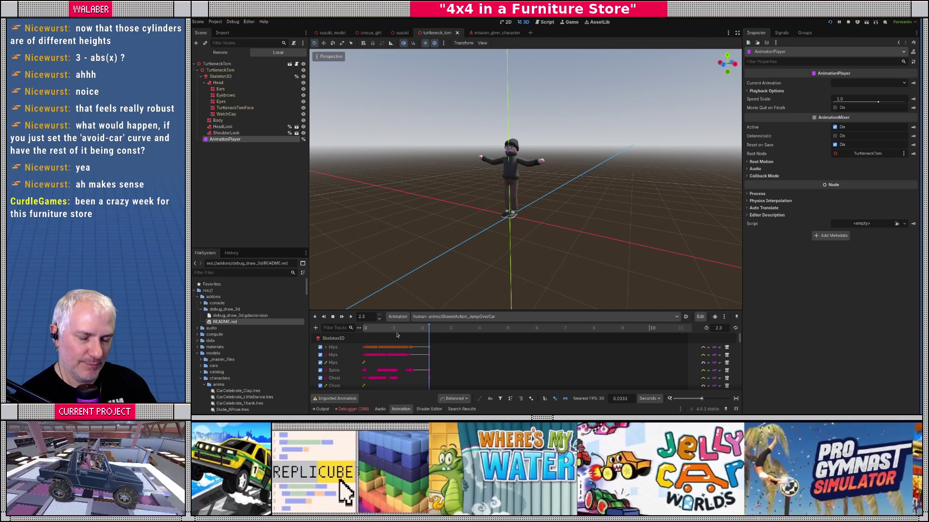
left_click_drag(366, 328, 418, 329)
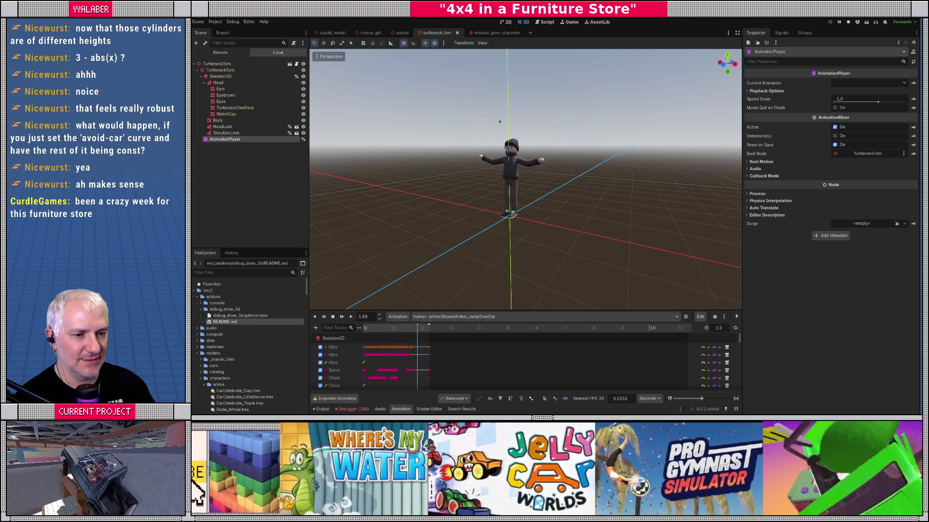
left_click(410, 329)
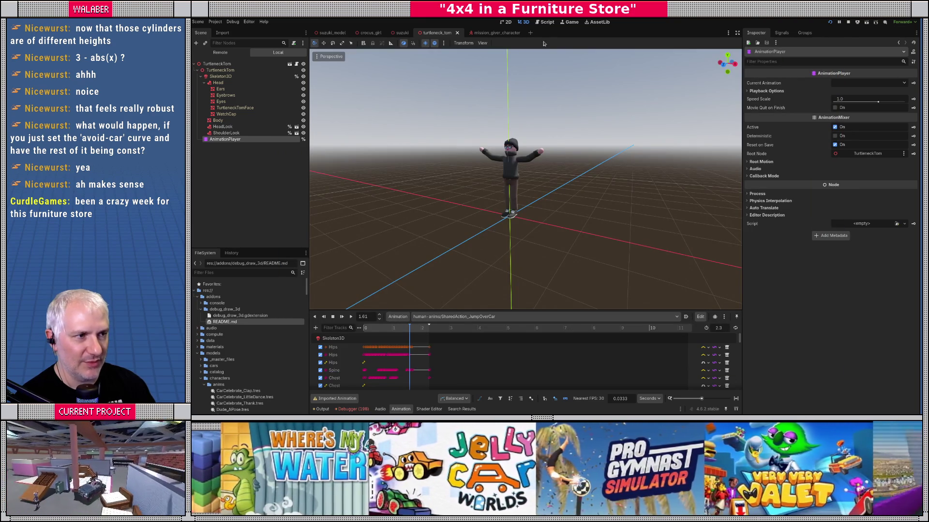
- Compare against the JUMP_OVER_DUR constant and fine-tune the animation time to about 1.19
left_click(546, 22)
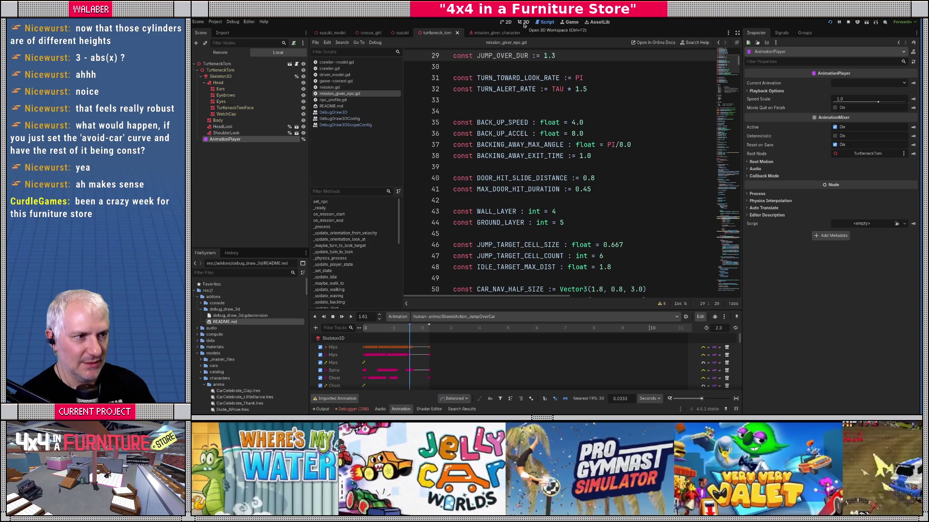
left_click(524, 23)
left_click(396, 329)
mouse_move(397, 331)
left_mouse_down()
mouse_move(414, 329)
mouse_move(364, 331)
mouse_move(397, 332)
left_mouse_up()
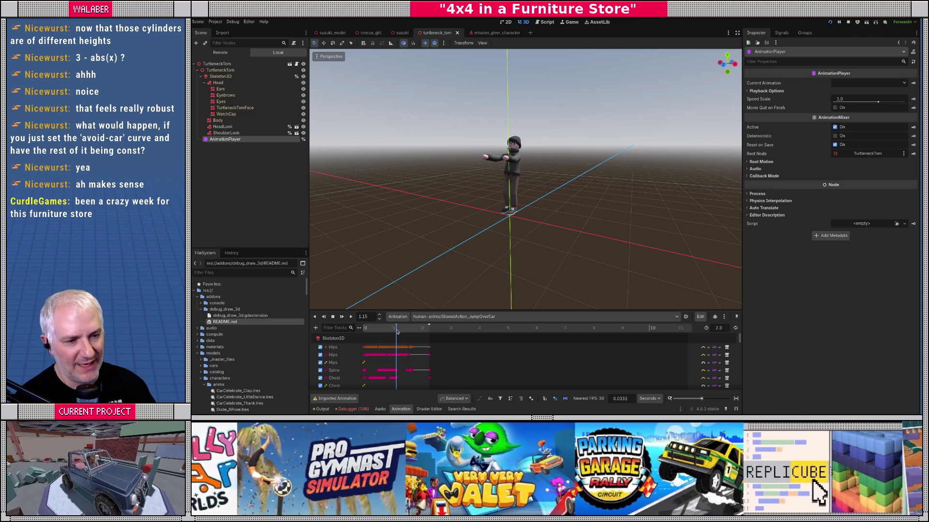
left_click_drag(397, 332, 397, 332)
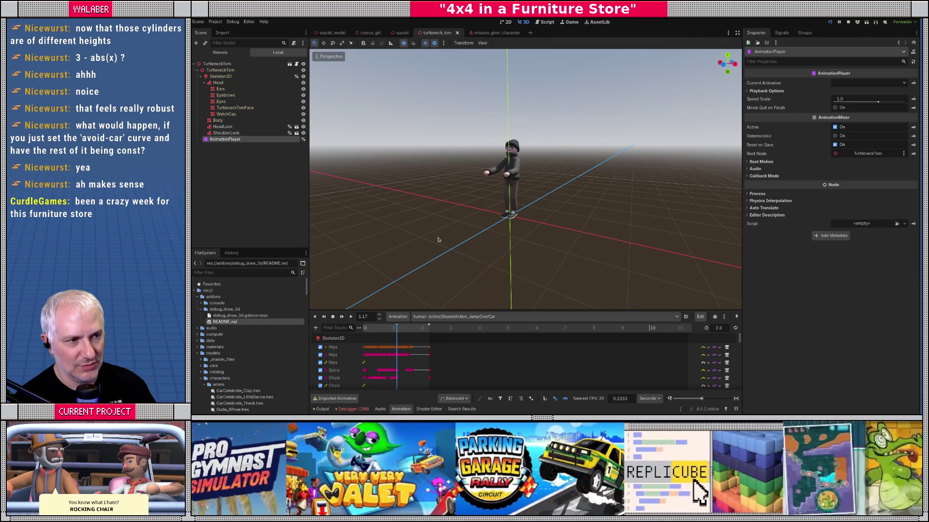
left_click(546, 22)
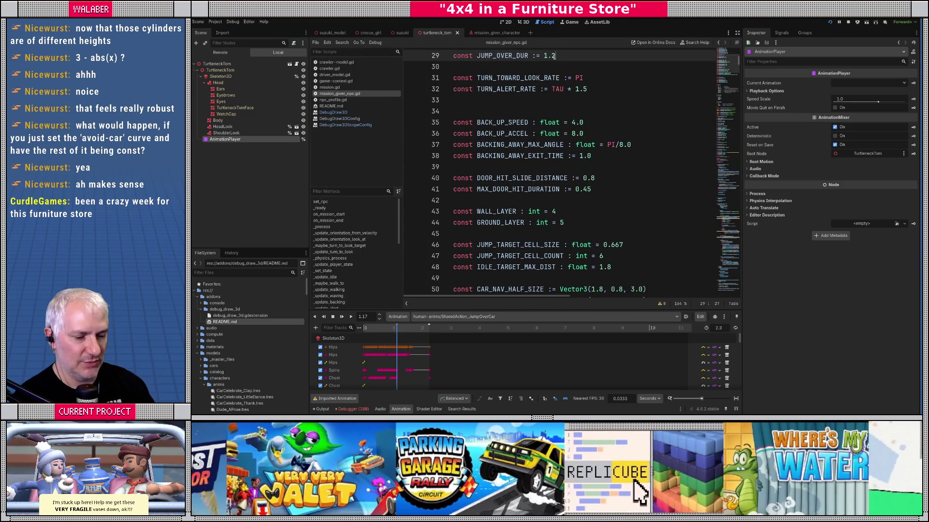
- Change JUMP_OVER_DUR on line 29 from 1.3 to 1.2 and save the script
key("BackSpace")
type("2")
key("ctrl+s")
- Filter the FileSystem for 'jump' and open the jump_over_motion.tres curve
left_click(224, 273)
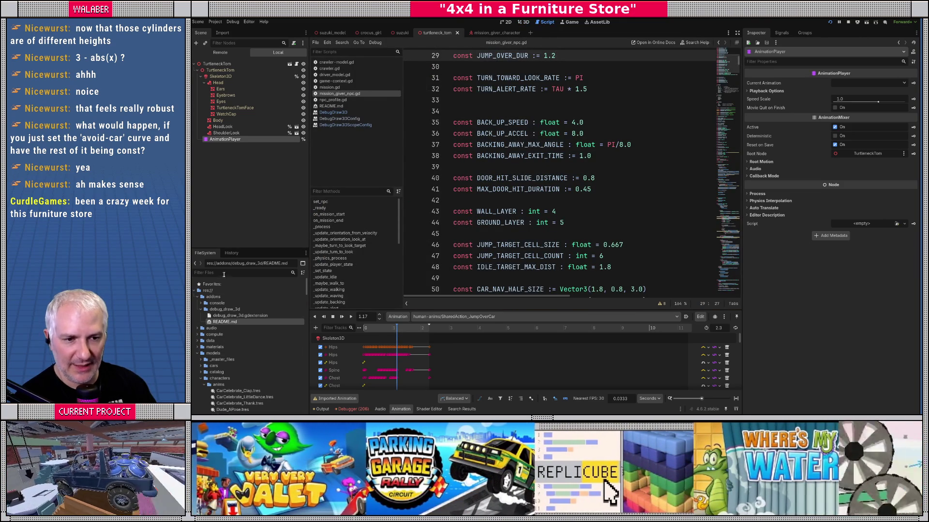
type("jump")
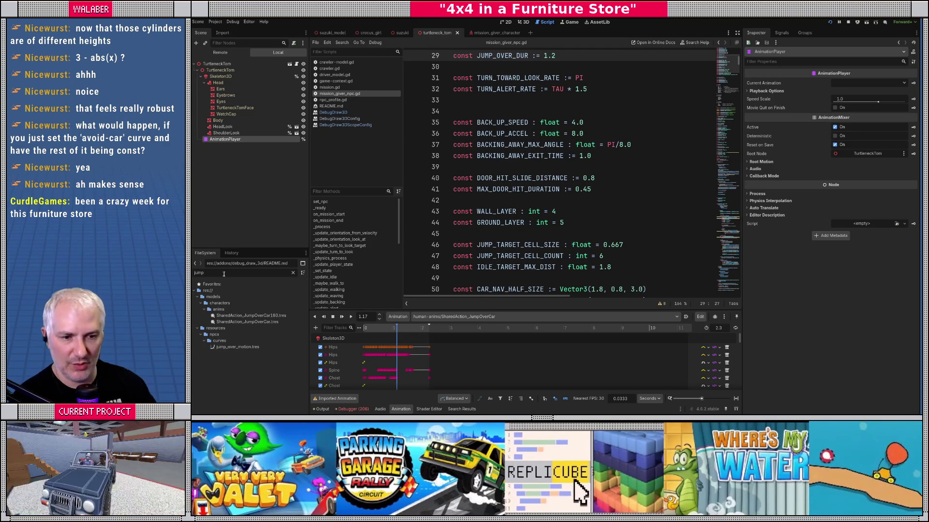
left_click(237, 347)
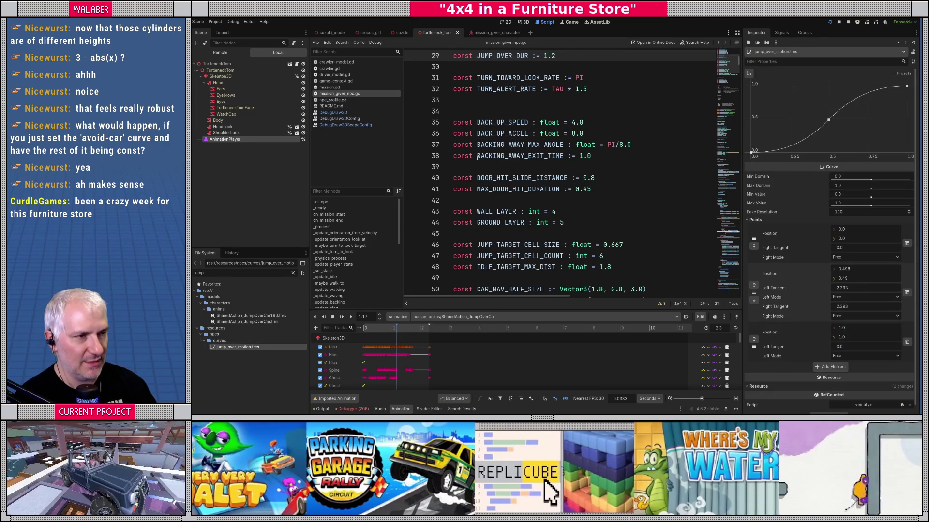
- Rewind the jump animation and scrub to 0.16, then bring up the desktop window overview
left_click(524, 22)
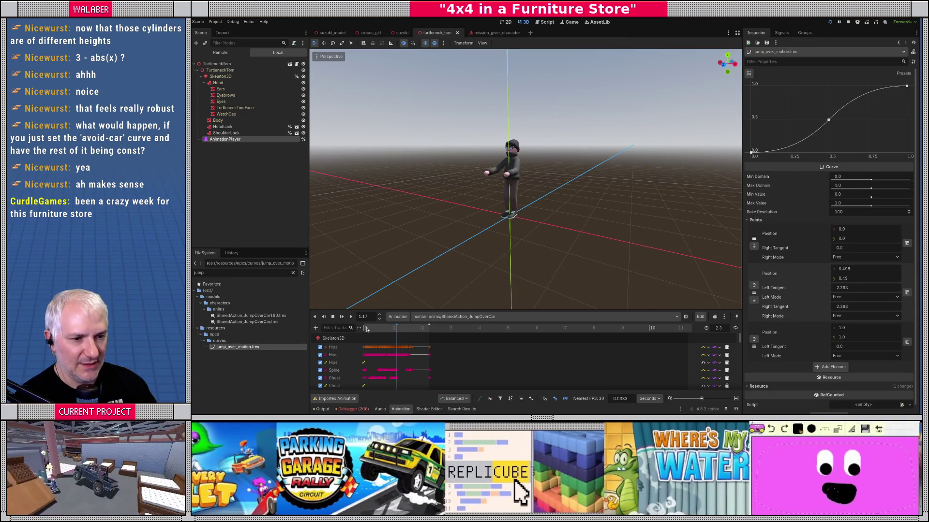
left_click(364, 329)
left_click(366, 330)
left_click_drag(366, 329, 367, 329)
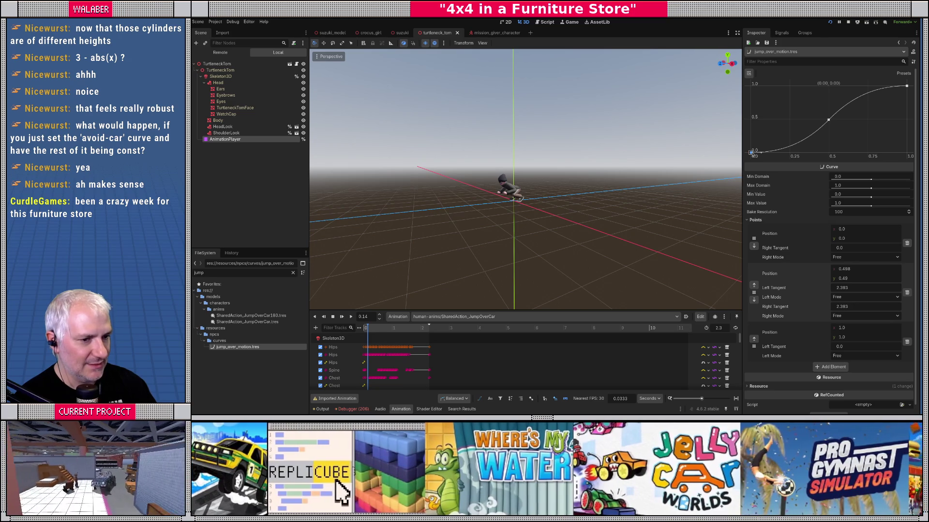
left_click(547, 23)
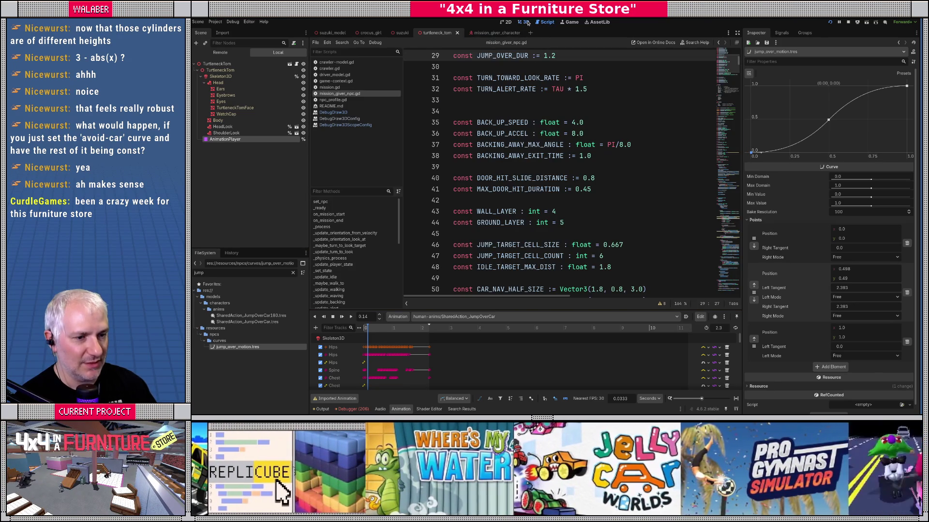
left_click(523, 22)
key("super")
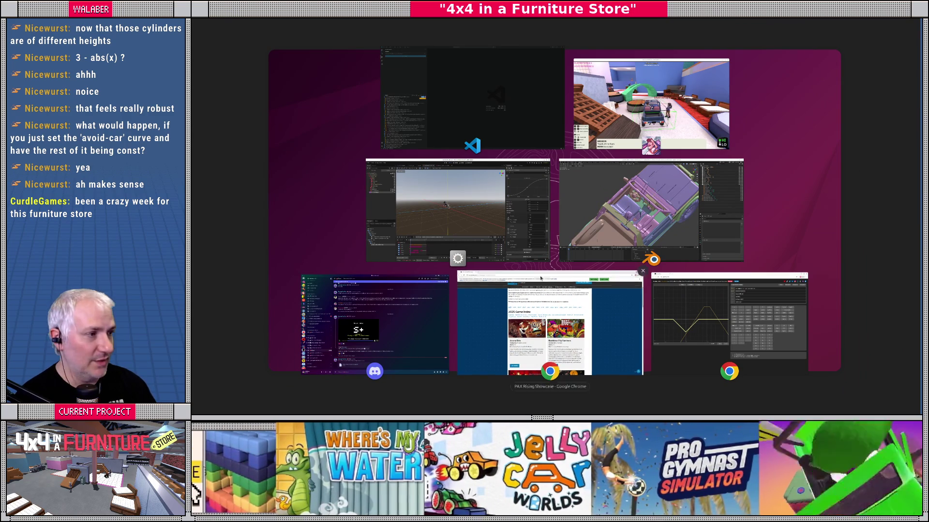
- Set the curve's first point x to 0.116 with right tangent 0.681, and soften the middle point to 1.875
key("super")
left_click(848, 234)
type("0.116")
key("Return")
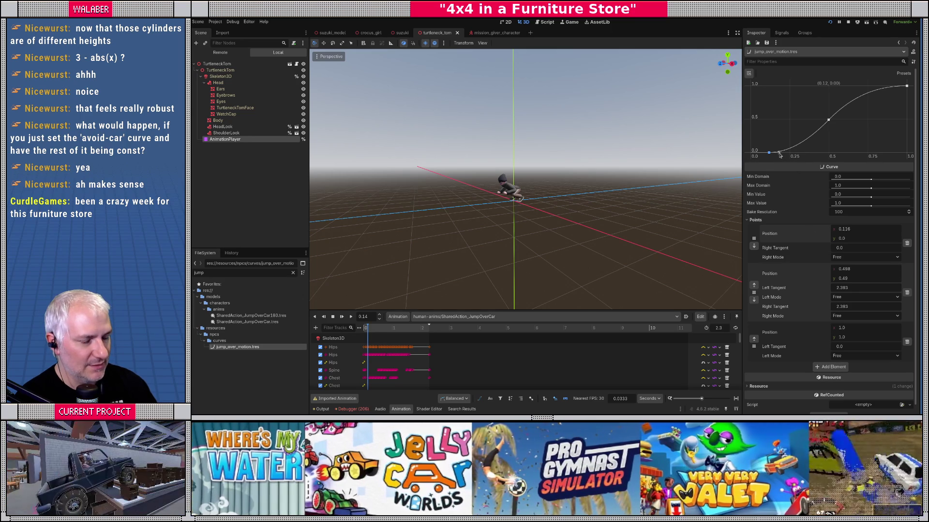
left_click_drag(780, 155, 780, 152)
left_click(828, 120)
left_click_drag(824, 129, 818, 130)
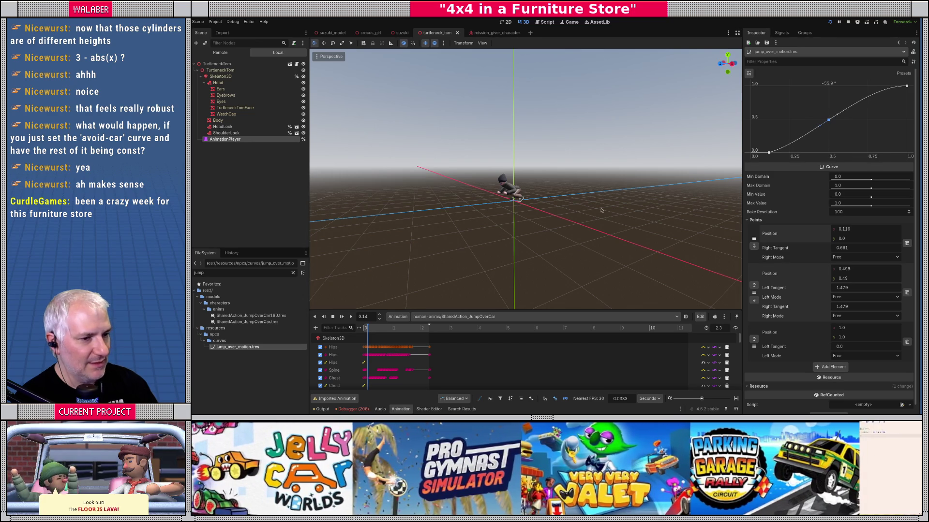
- Scrub the jump to about 1.17, flatten the end point's incoming tangent, and launch a playtest
left_click_drag(377, 331, 397, 326)
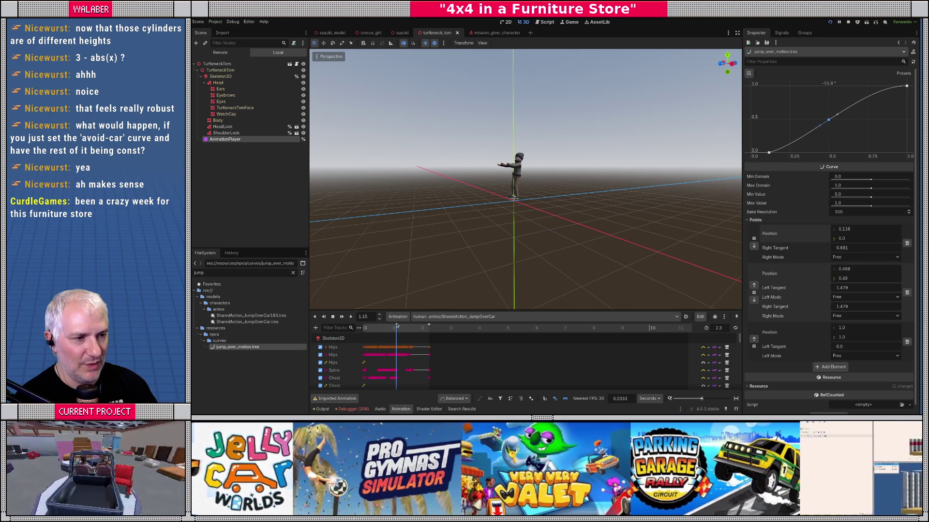
left_click_drag(396, 332, 399, 330)
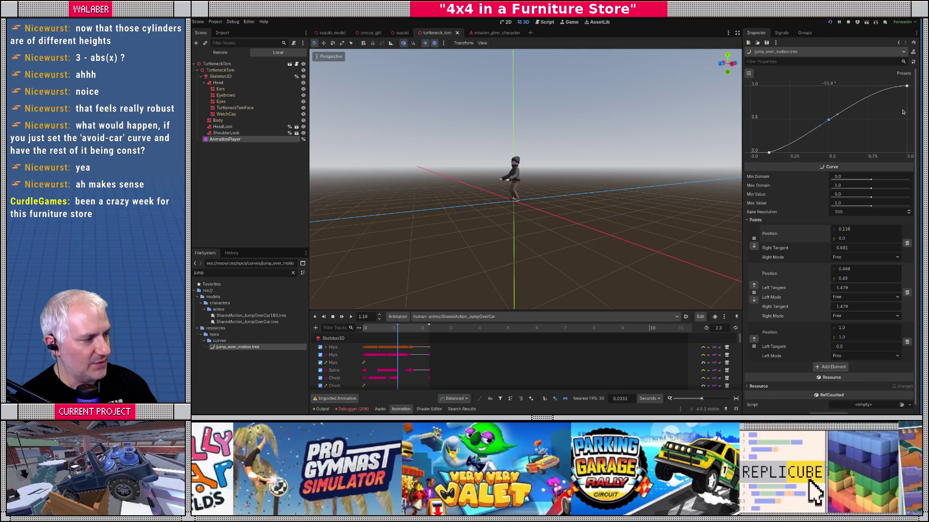
left_click_drag(907, 87, 897, 88)
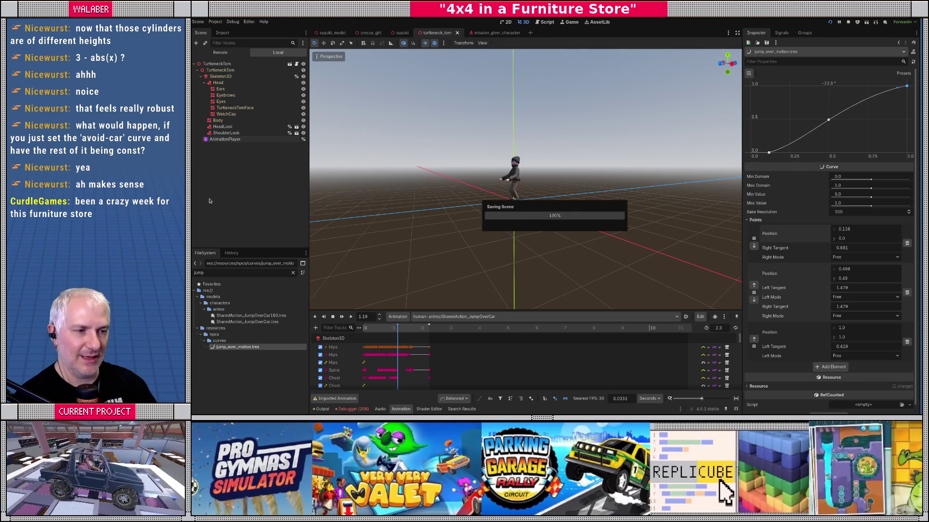
key("F5")
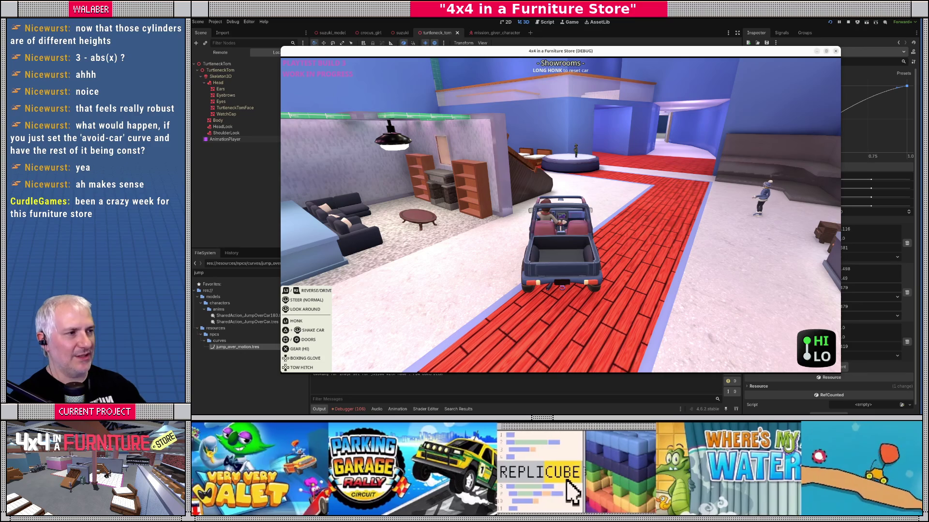
- Open the car radio's home menu in the running game, then stop the playtest
key("Escape")
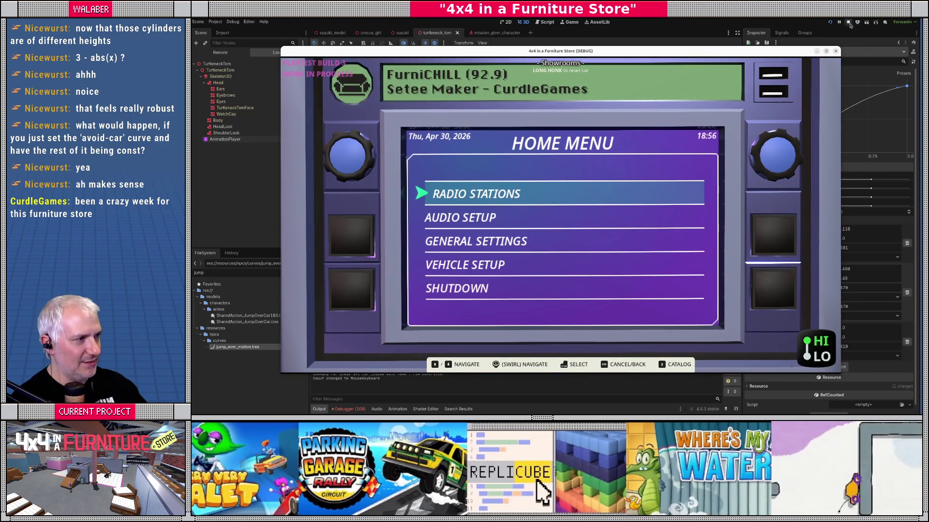
left_click(849, 23)
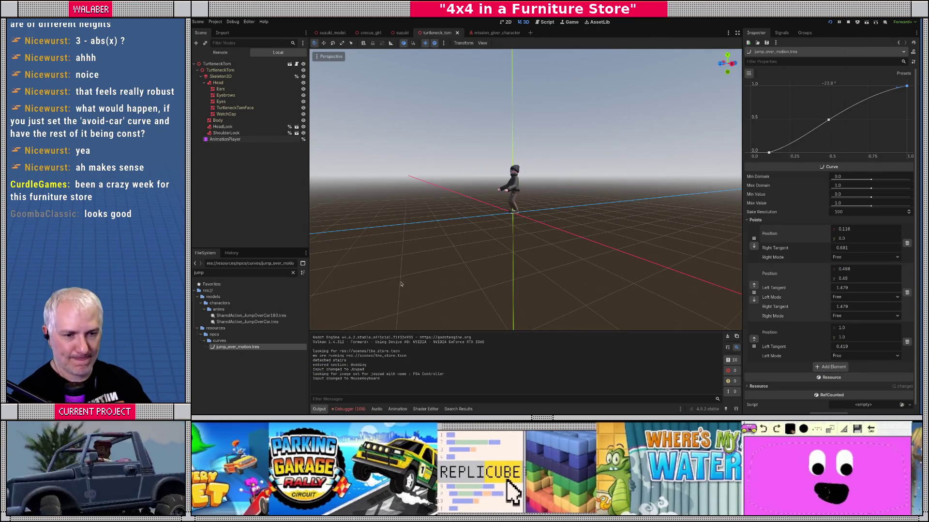
- Add an AnimationTree child to TurtleneckTom and assign AnimationPlayer as its Anim Player
right_click(243, 185)
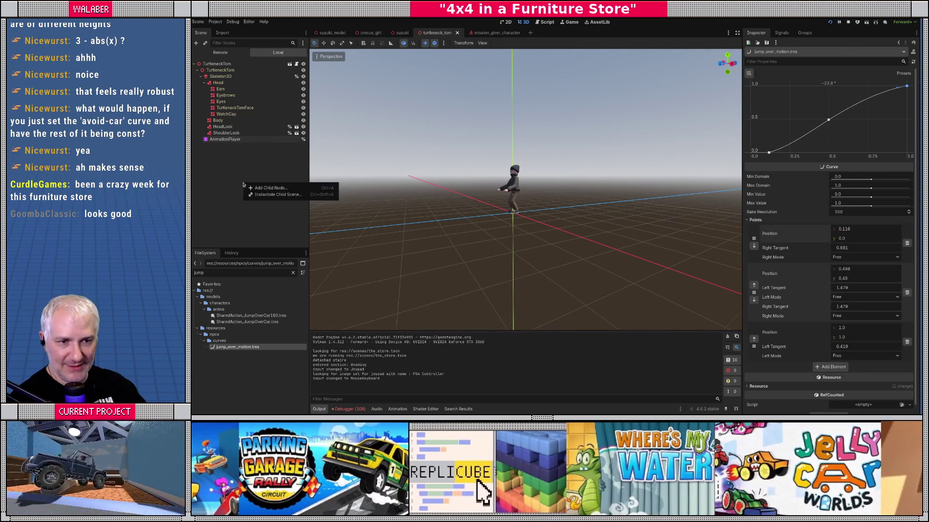
left_click(253, 188)
type("aniamtion")
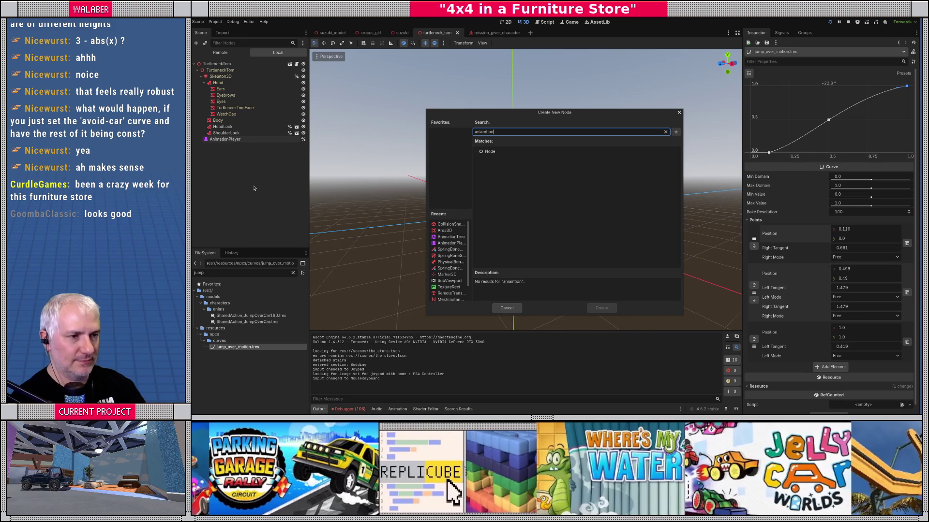
key("BackSpace")
key("BackSpace")
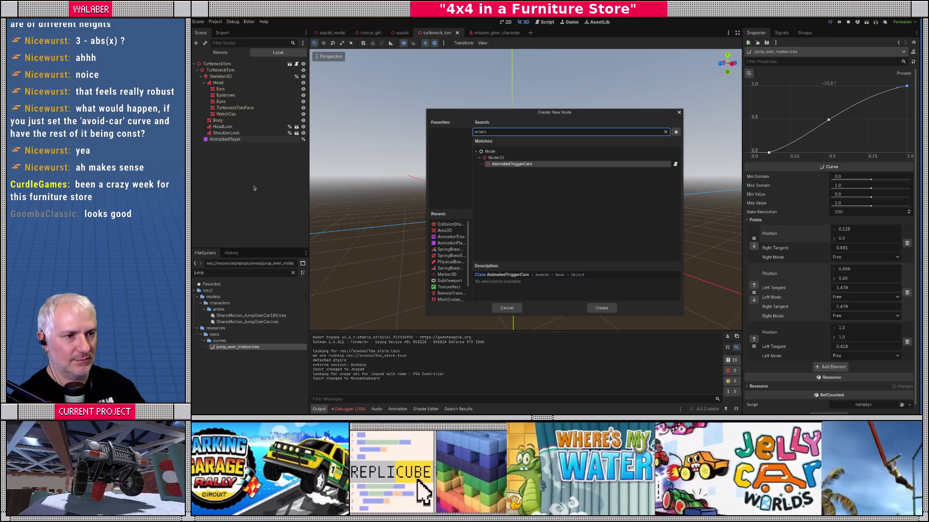
key("BackSpace")
key("BackSpace")
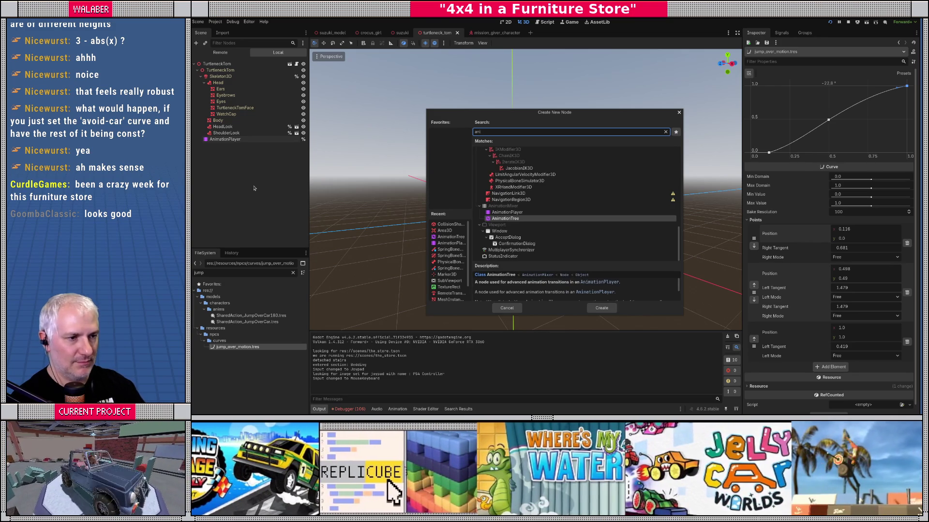
key("Return")
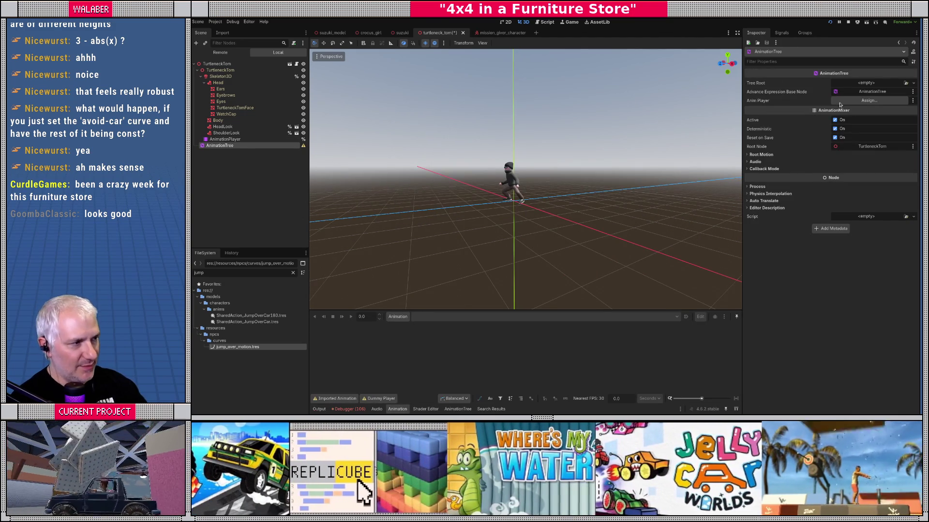
left_click(869, 100)
double_click(537, 159)
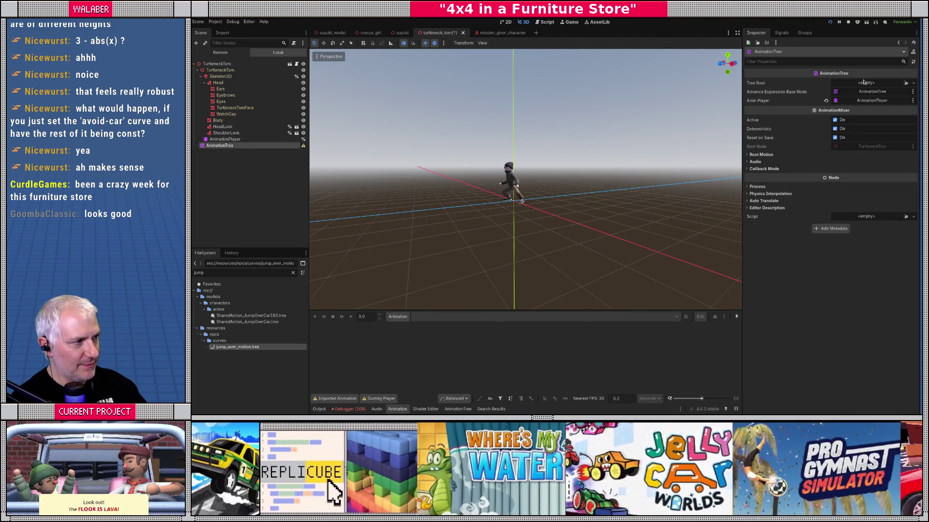
- Load npc_state_machine.tres as the AnimationTree's Tree Root and enlarge its state graph
left_click(904, 83)
left_click(504, 148)
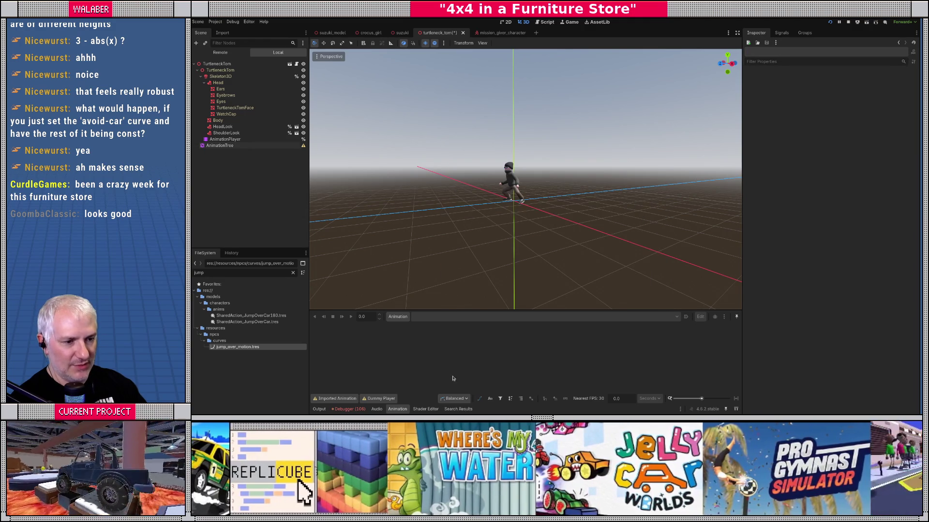
left_click(228, 145)
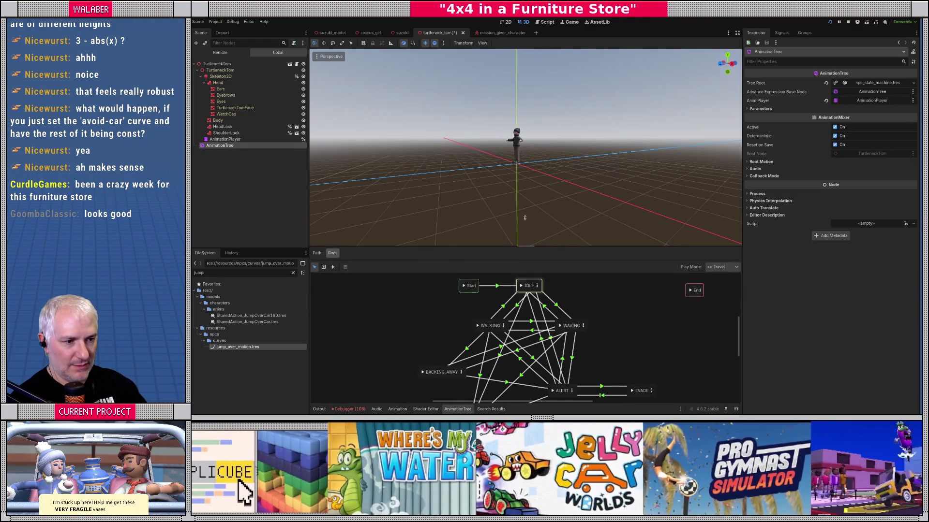
left_click_drag(522, 238, 523, 145)
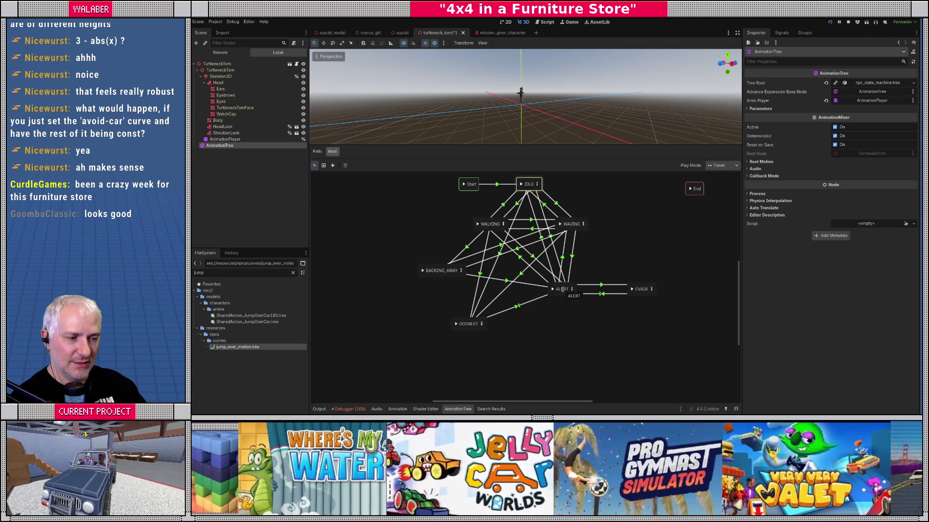
- Open the ALERT blend tree, nudge the BlendSpace1D node, and inspect TurnDirection's left blend point
double_click(563, 289)
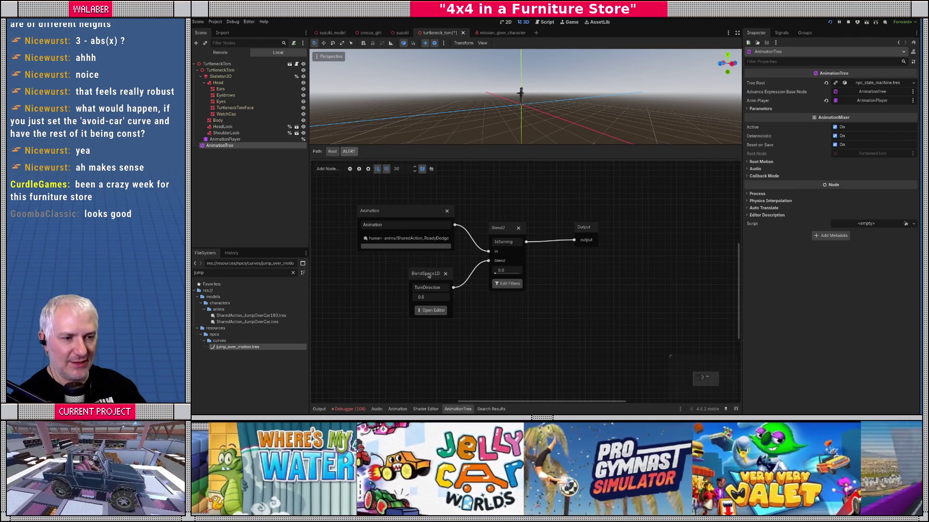
mouse_move(421, 277)
left_mouse_down()
mouse_move(409, 276)
mouse_move(423, 275)
left_mouse_up()
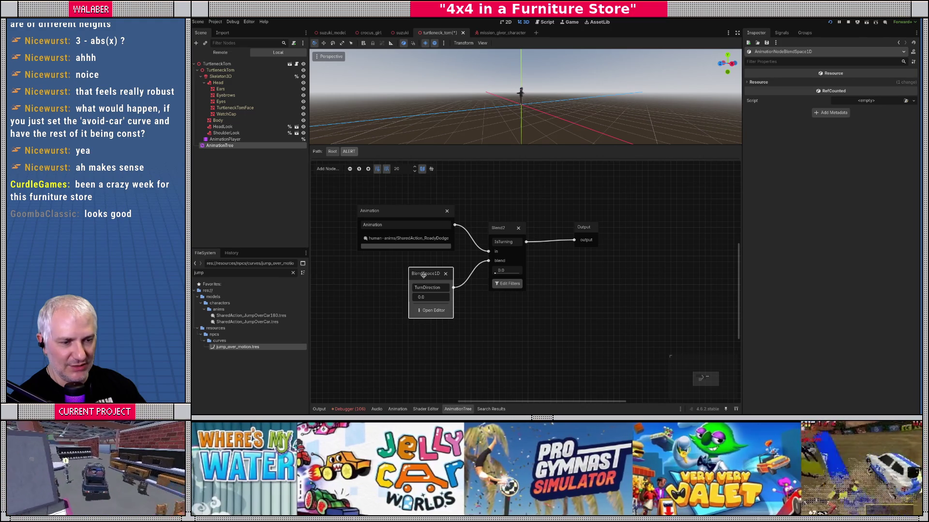
left_click(421, 312)
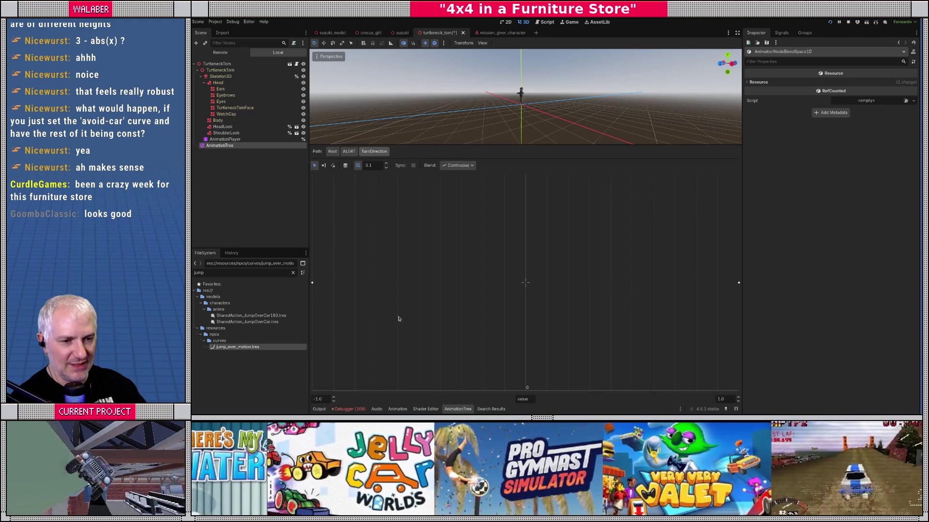
left_click(312, 283)
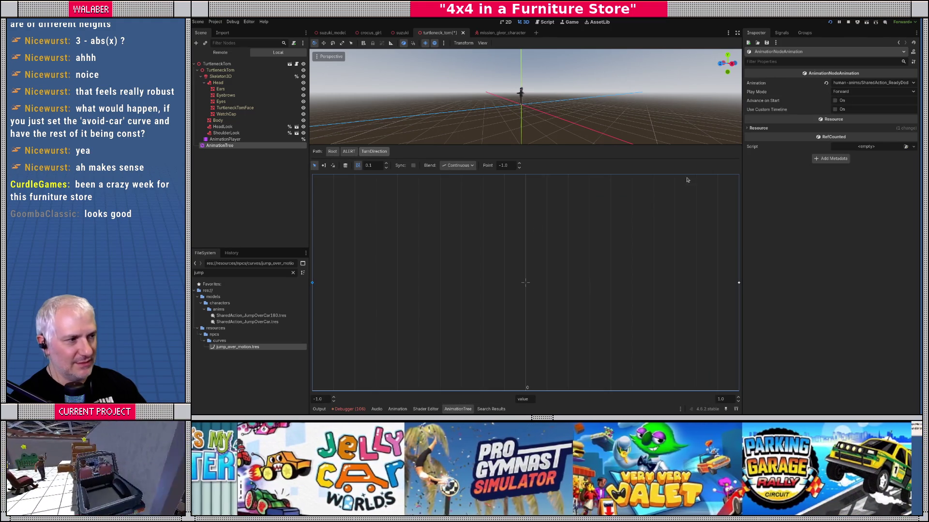
scroll(532, 97, "up", 5)
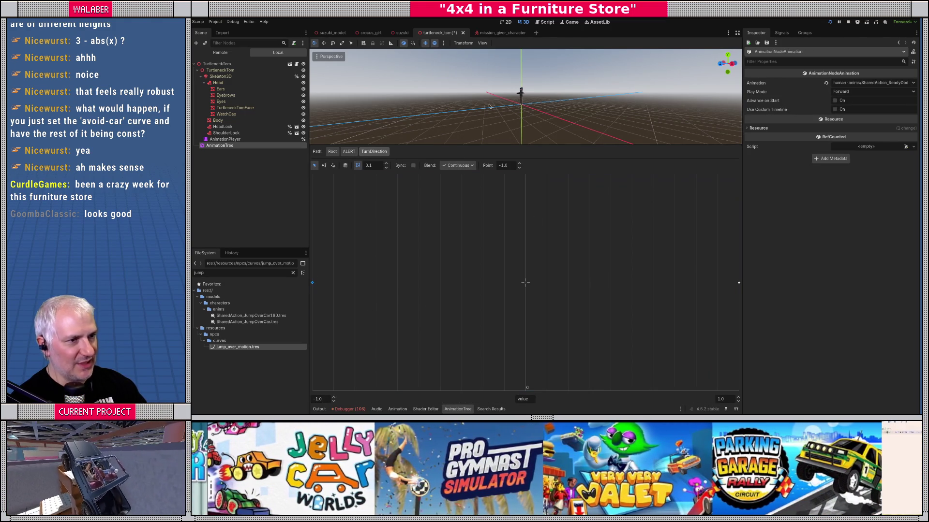
left_click(348, 152)
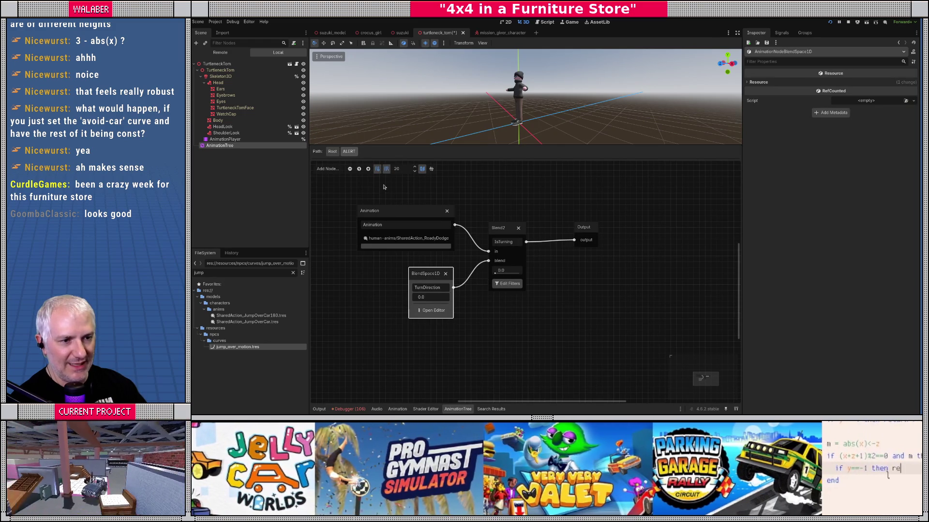
left_click(333, 152)
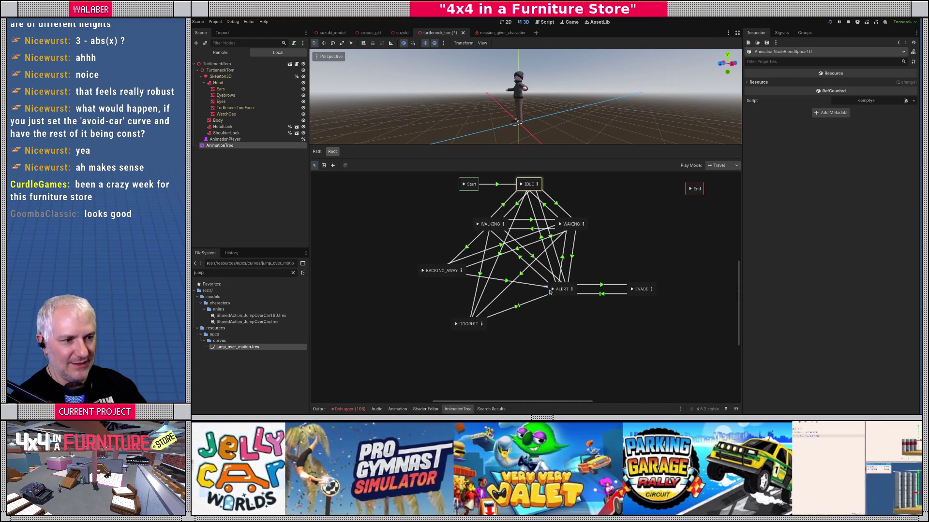
- Preview the ALERT state on the character and set the Blend2 blend amount to 1.0
left_click(550, 291)
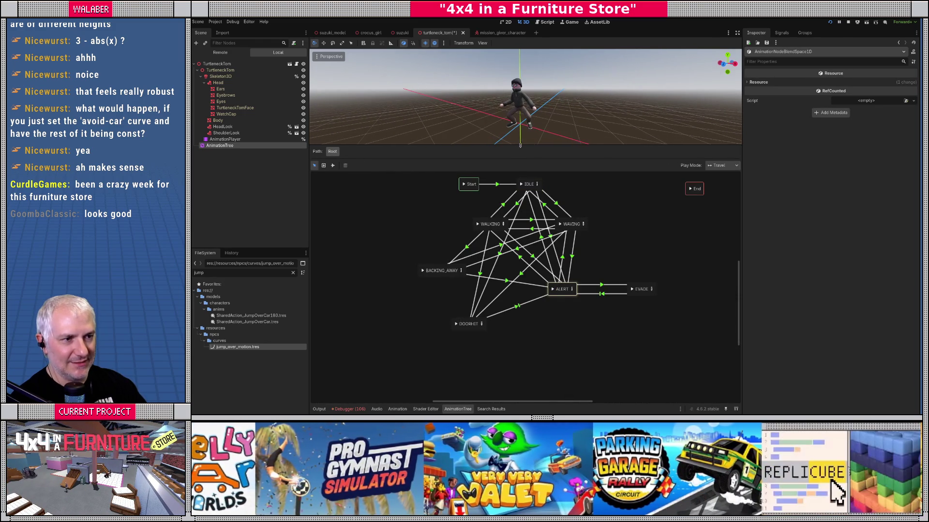
left_click_drag(522, 149, 522, 185)
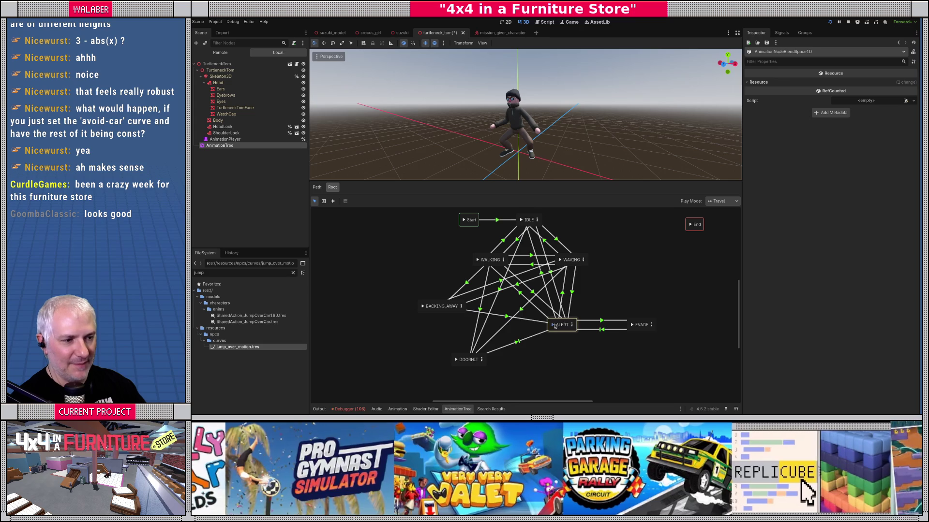
left_click(571, 327)
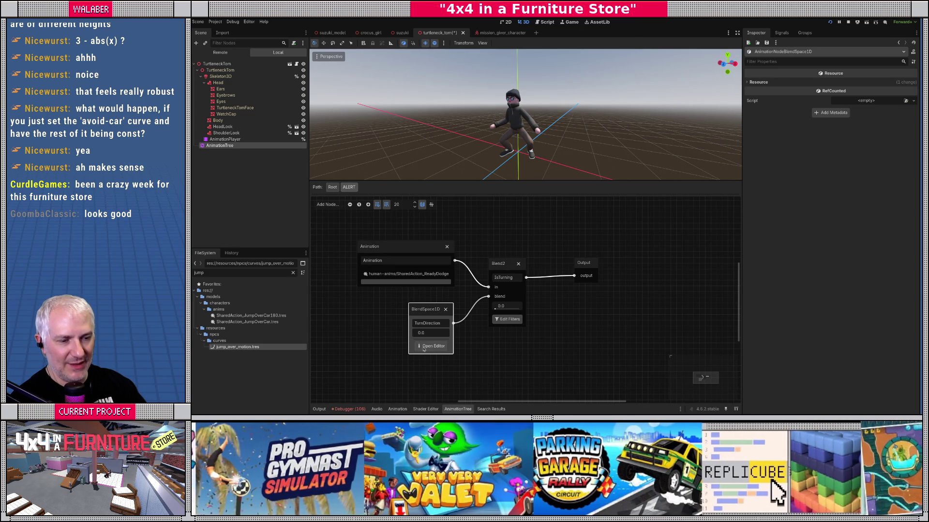
left_click(424, 347)
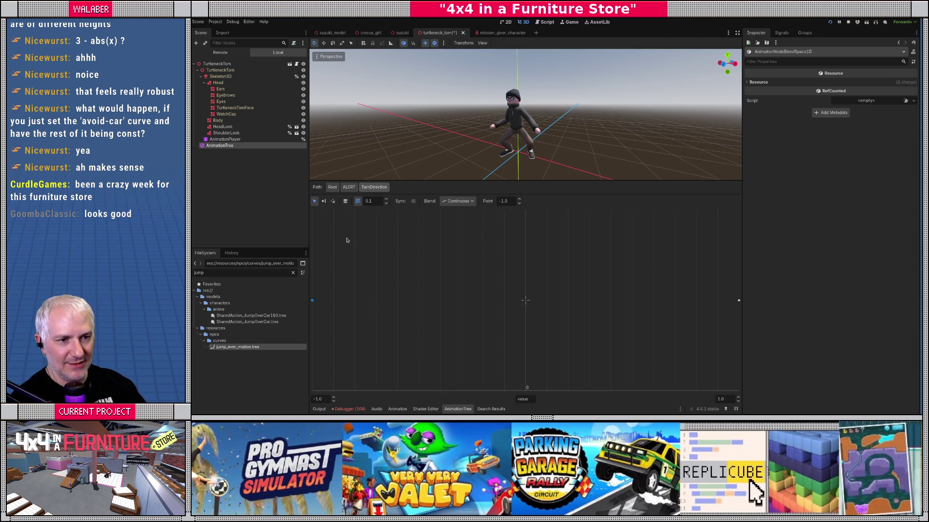
left_click(333, 201)
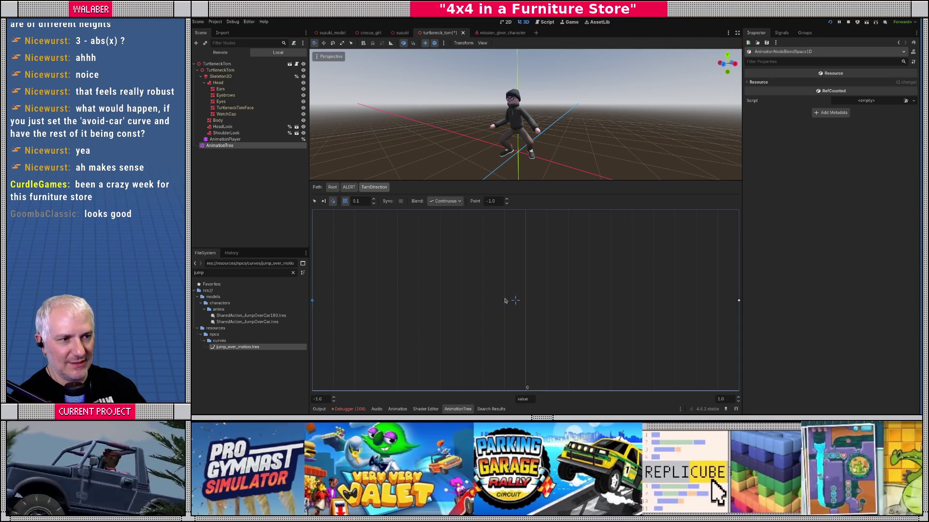
left_click(349, 188)
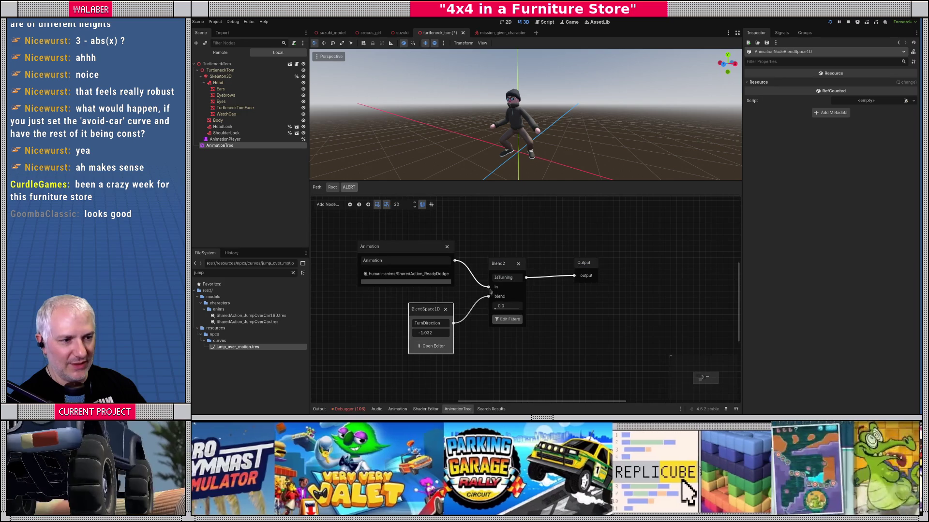
left_click_drag(498, 309, 515, 309)
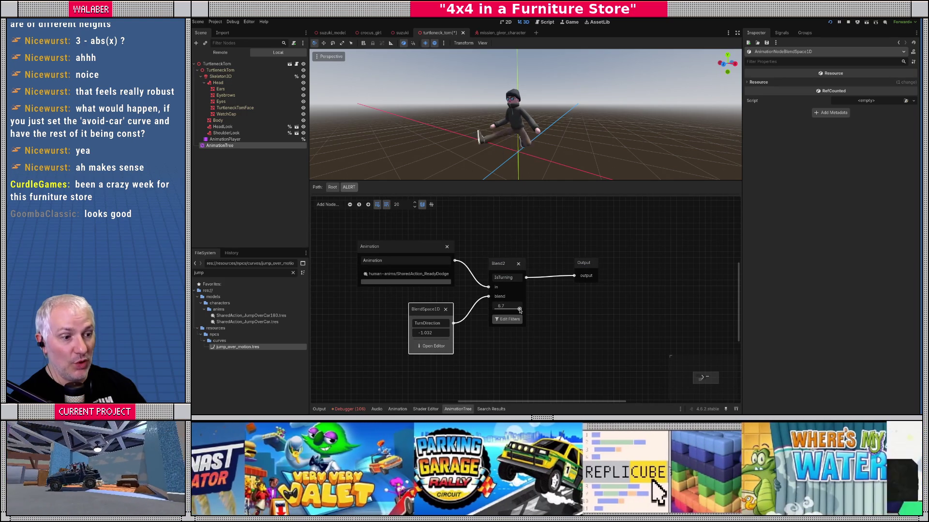
left_click(507, 307)
type("1")
key("Return")
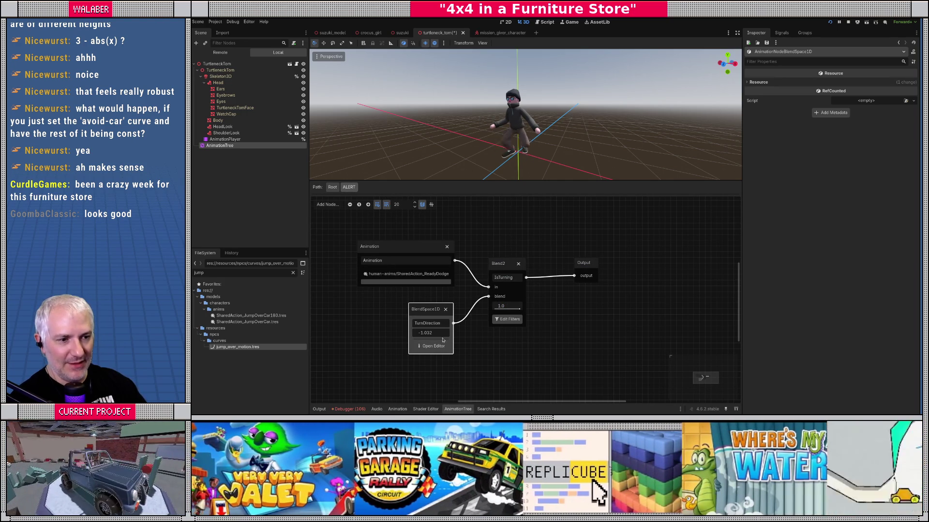
- Preview TurnDirection blend positions across its range, then select the -1.0 point
left_click(432, 346)
left_click(315, 297)
left_click(635, 300)
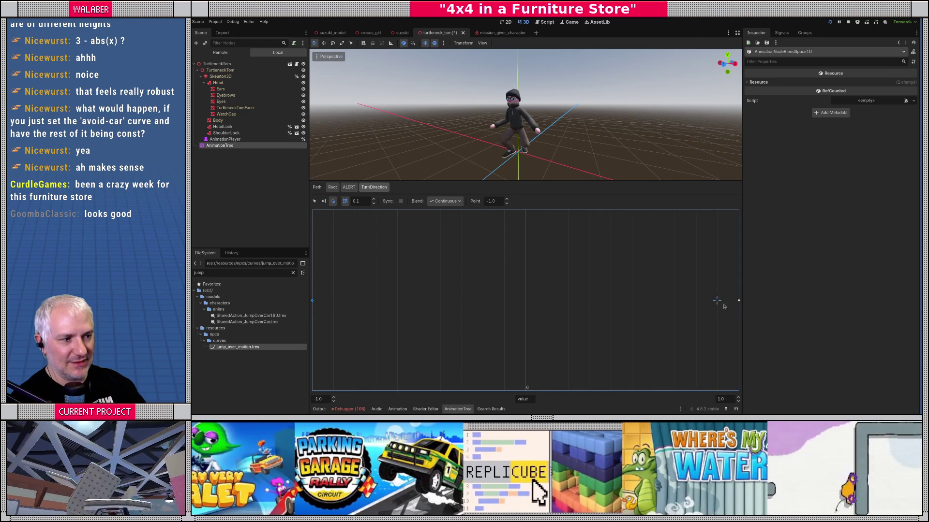
left_click(613, 300)
left_click(313, 301)
left_click(314, 201)
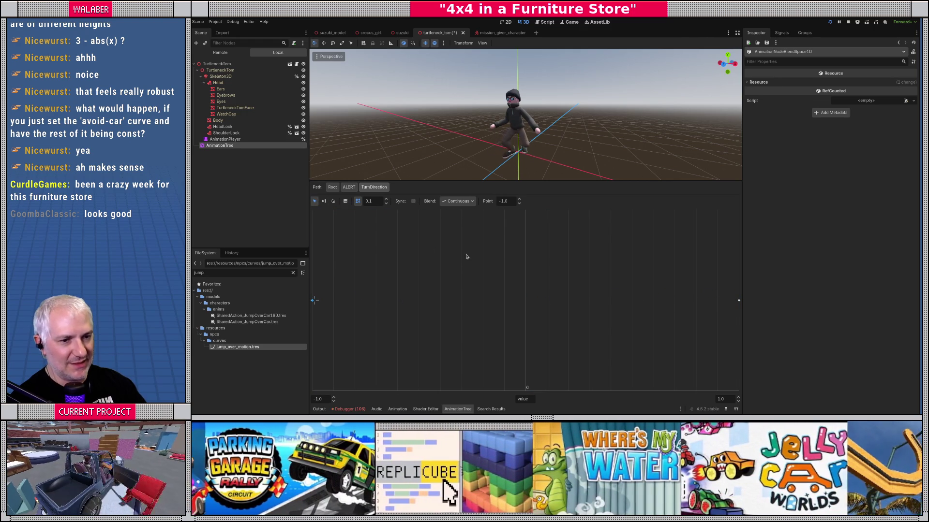
left_click(313, 300)
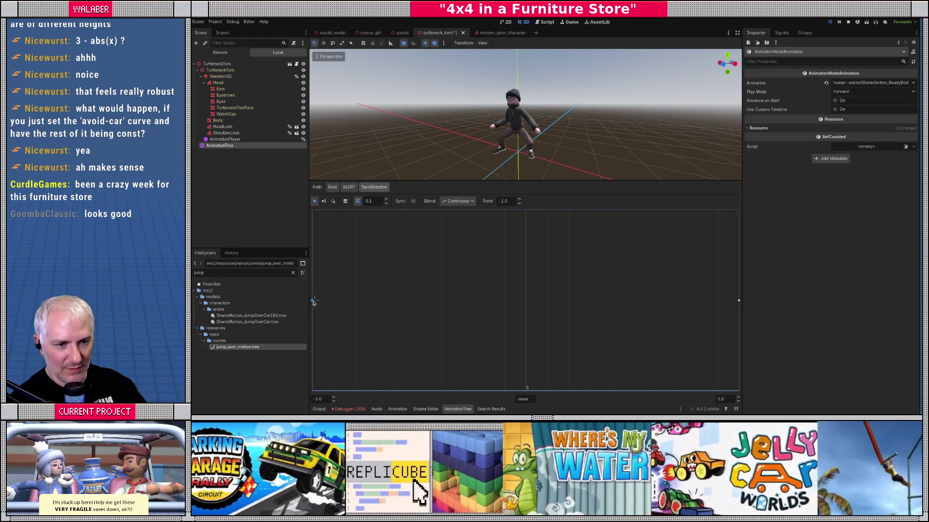
- Give the -1.0 point a custom timeline with Linear looping and a 0.3 length
left_click(835, 110)
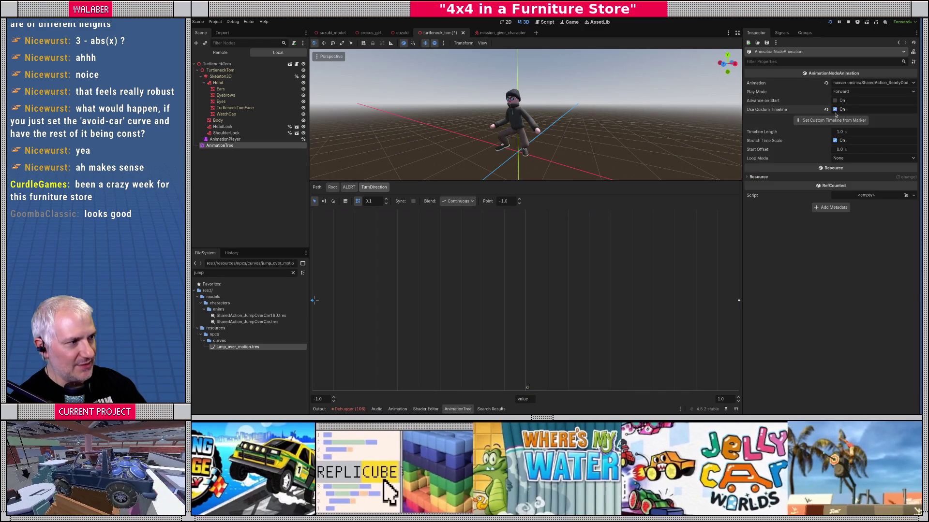
left_click(851, 158)
left_click(846, 175)
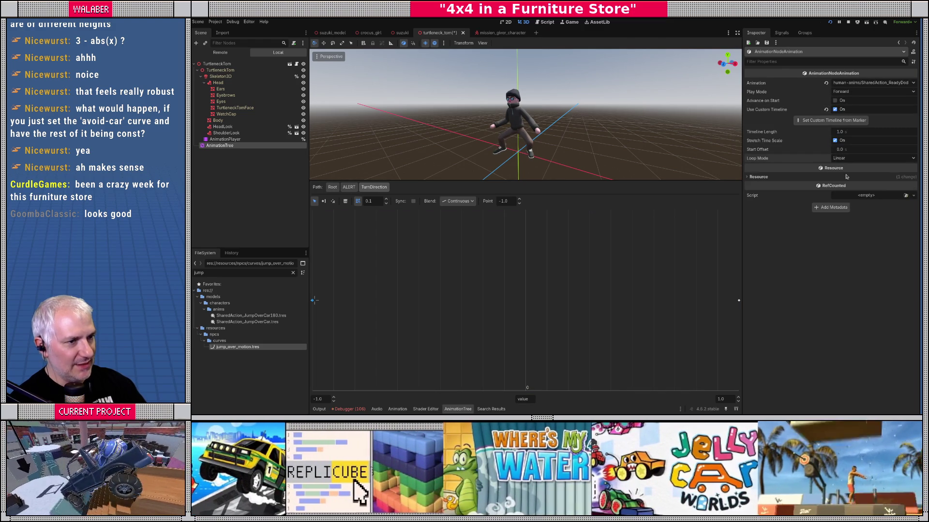
left_click(851, 133)
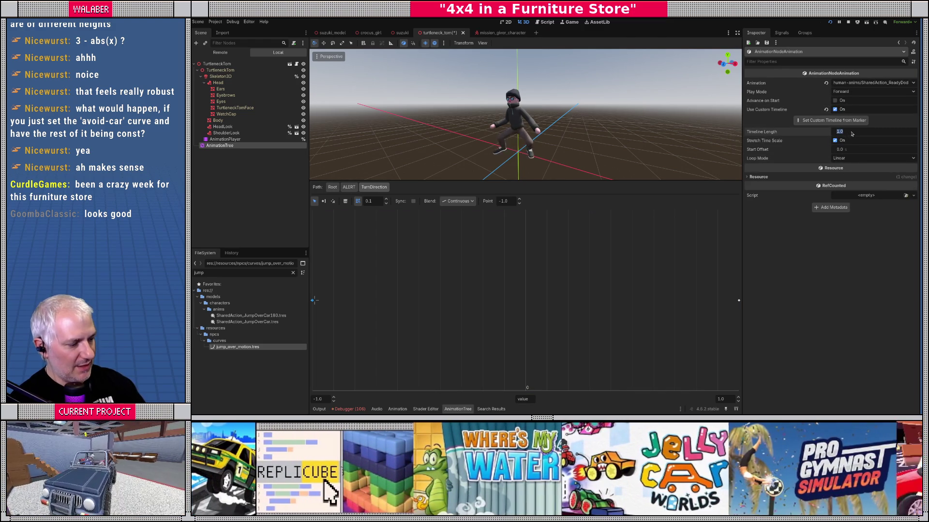
type("0.5")
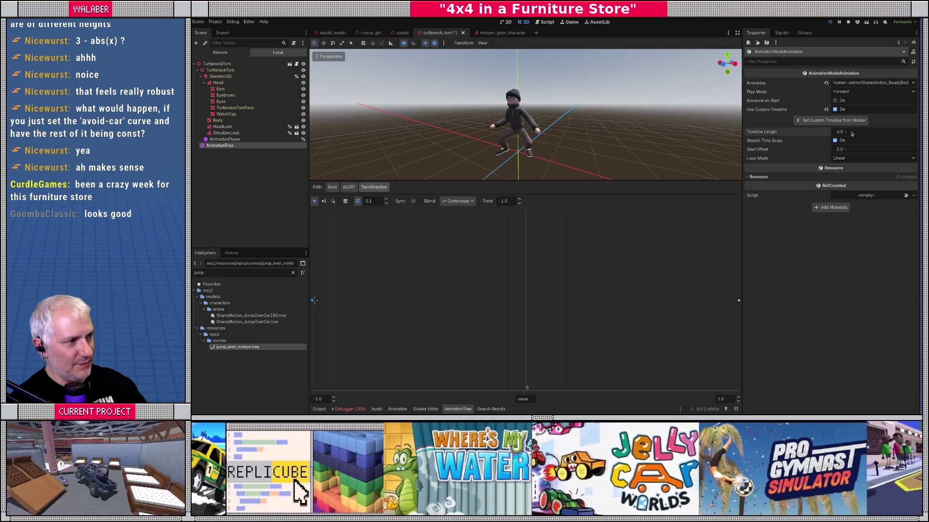
key("BackSpace")
type("4")
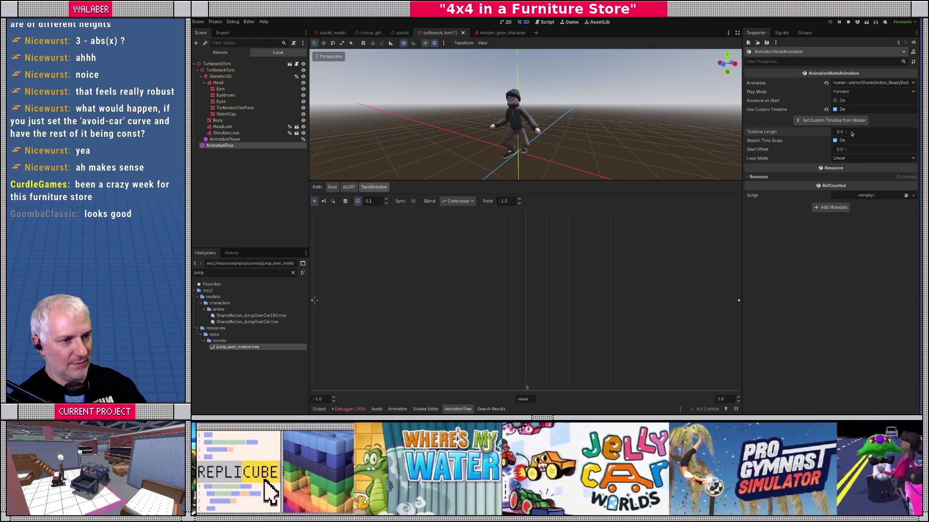
left_click_drag(557, 154, 592, 157)
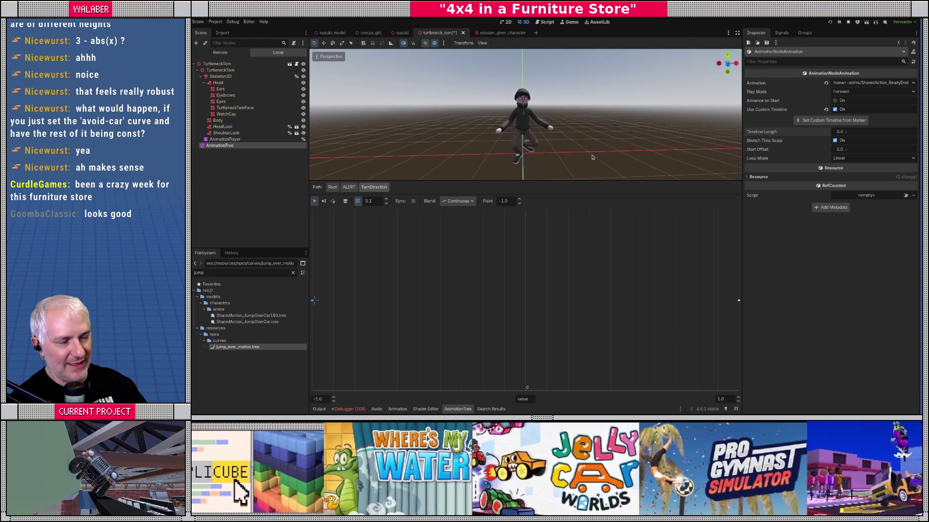
left_click(856, 135)
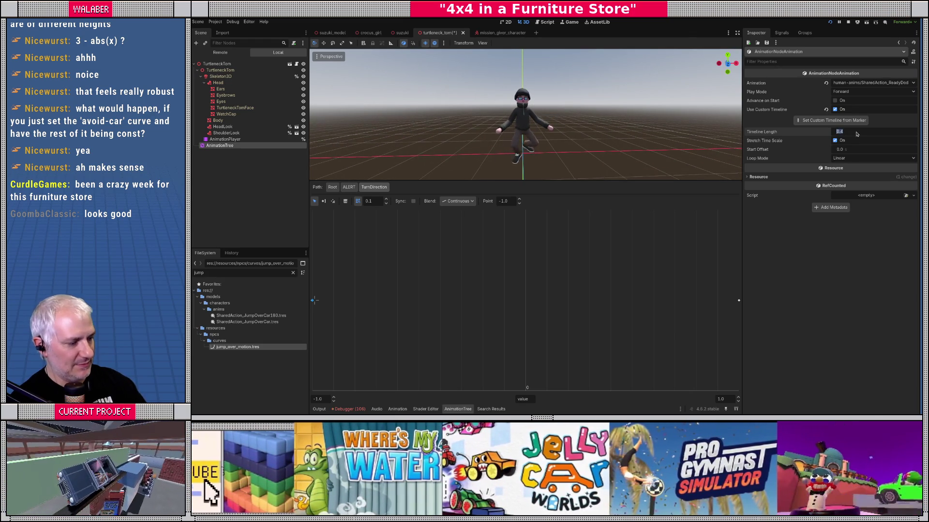
key("BackSpace")
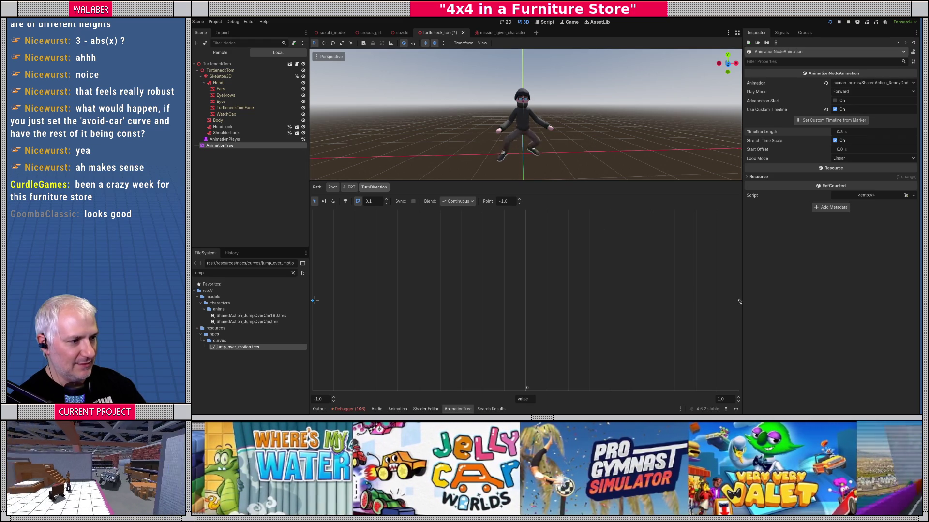
- Give the 1.0 point a custom timeline with Linear looping and a 0.3 length
left_click(738, 300)
left_click(834, 110)
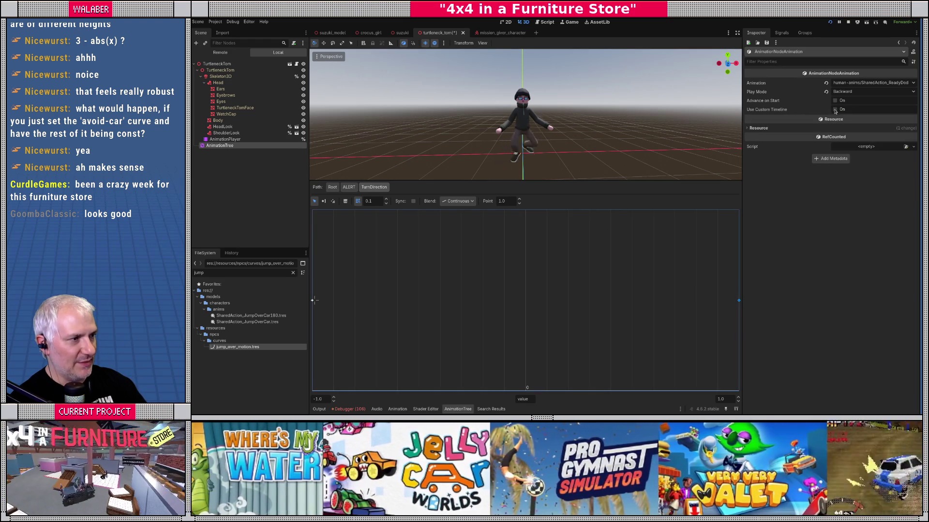
left_click(847, 159)
left_click(848, 175)
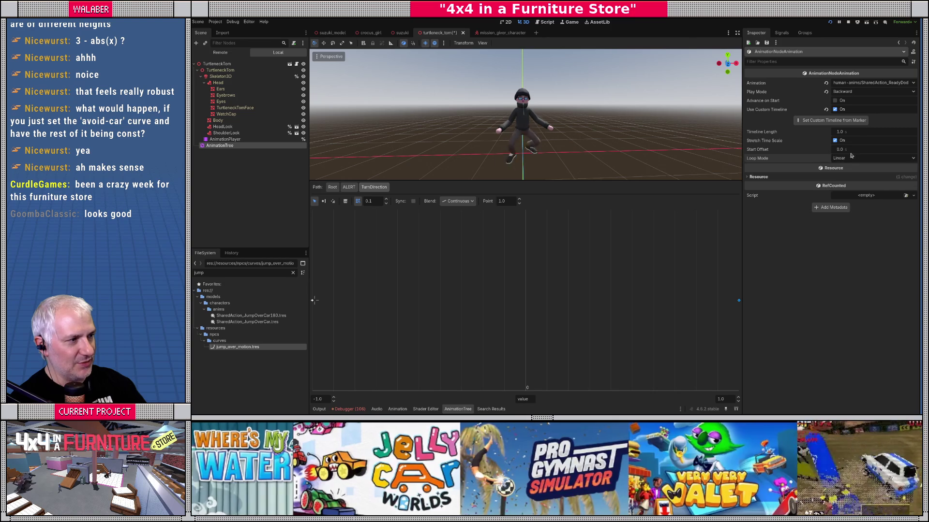
left_click(853, 133)
type("0.3")
key("Return")
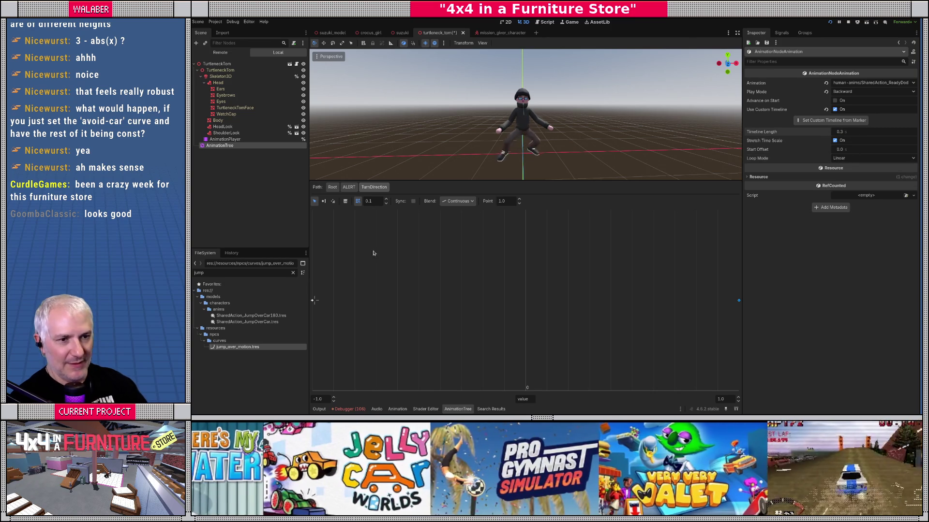
- Preview the blend at both ends, stop the running game, and select the AnimationTree node
left_click(333, 201)
left_click(736, 301)
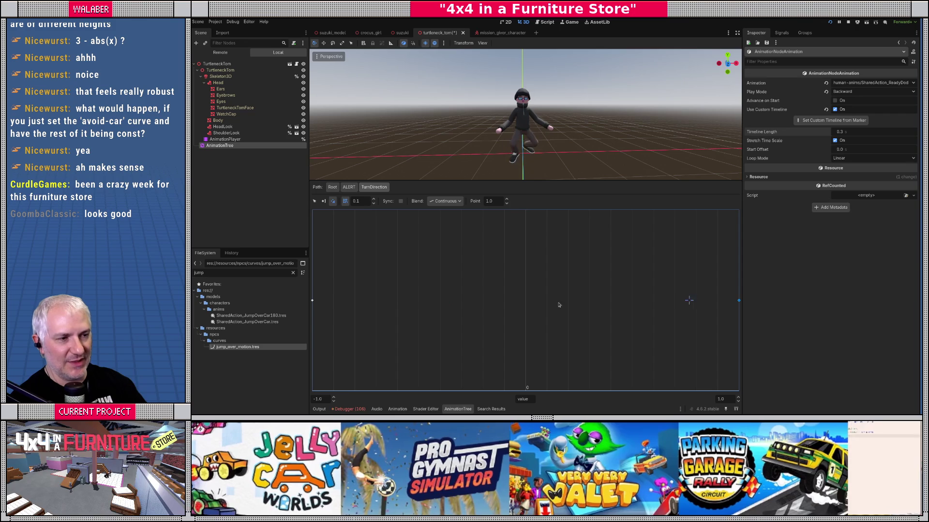
left_click(322, 300)
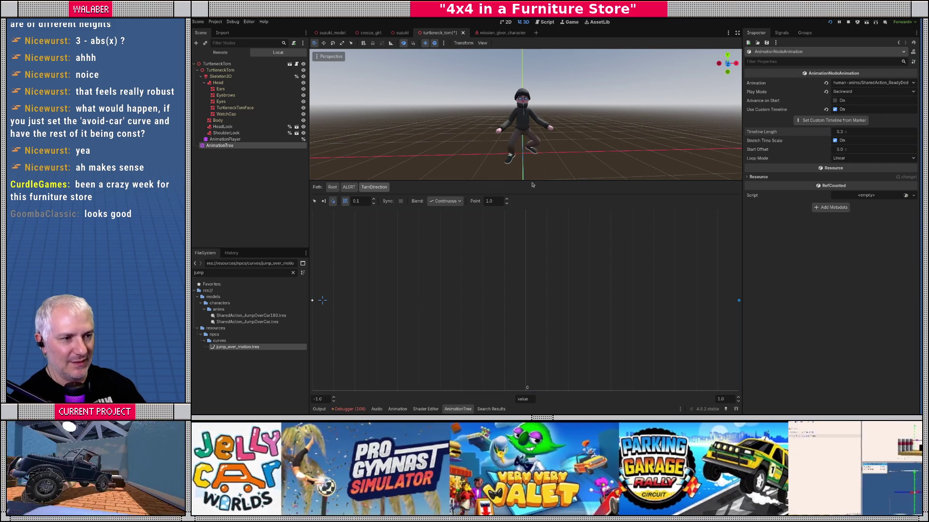
left_click_drag(526, 183, 525, 214)
left_click(847, 22)
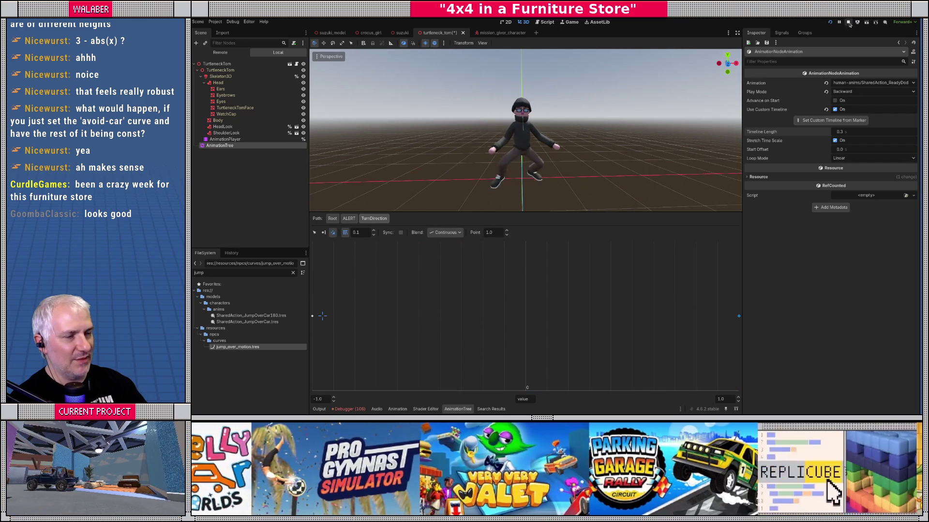
left_click(227, 136)
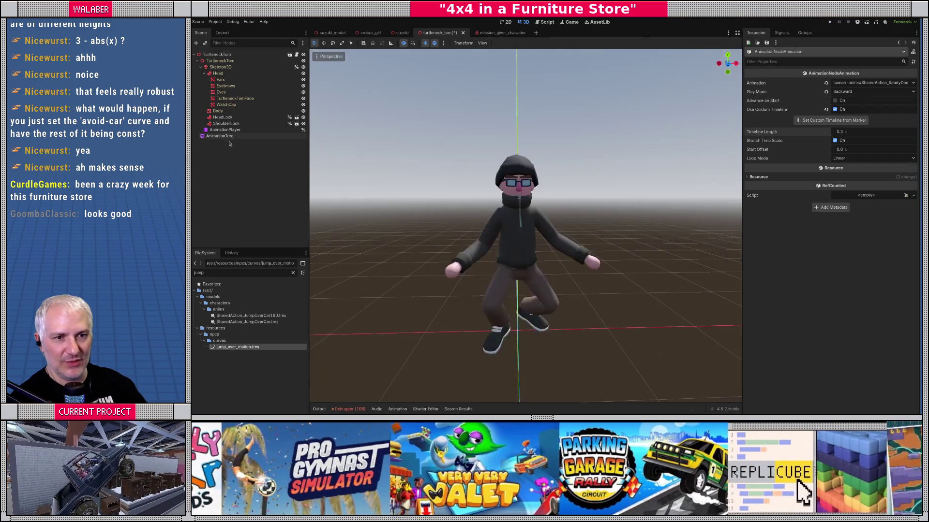
- Delete the AnimationTree node, change TURN_ALERT_RATE from TAU * 1.5 to TAU, and run the game
key("Delete")
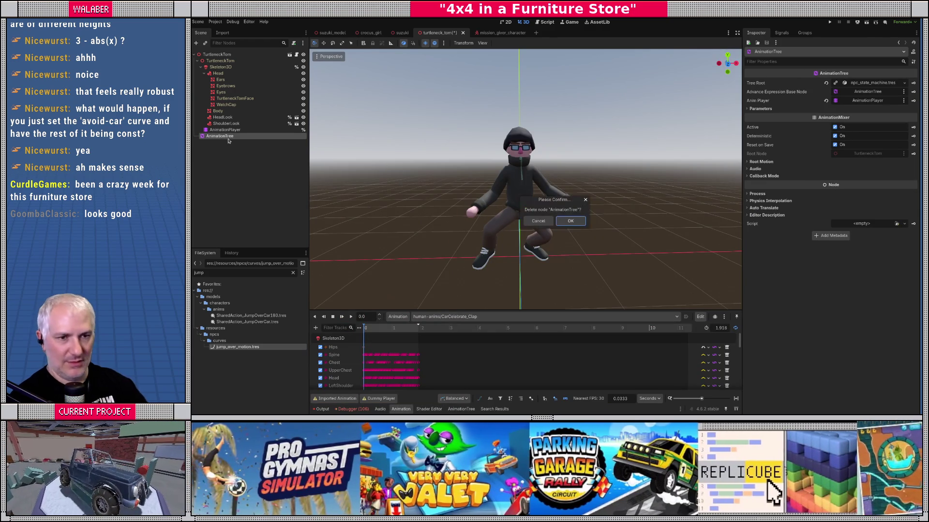
left_click(571, 220)
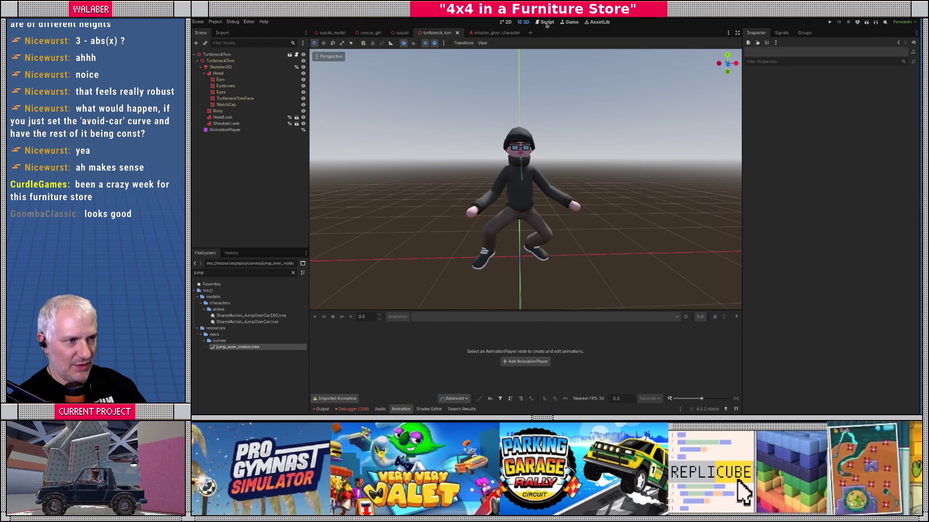
left_click(546, 22)
left_click(623, 161)
scroll(622, 160, "down", 3)
scroll(537, 191, "up", 7)
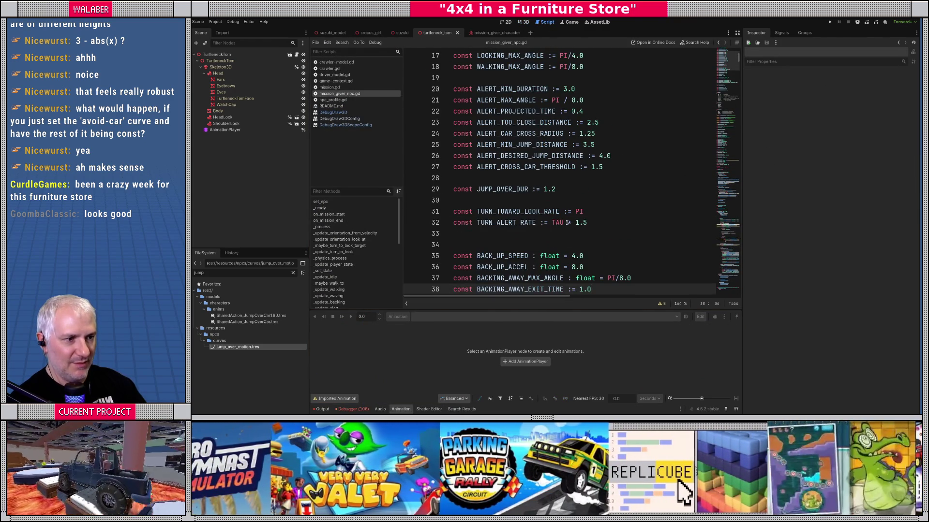
left_click_drag(568, 222, 595, 223)
key("BackSpace")
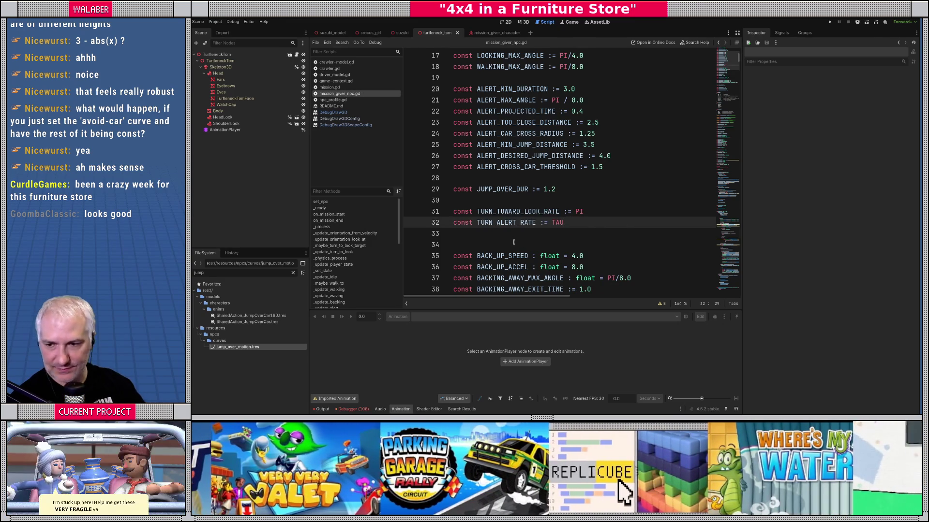
key("F5")
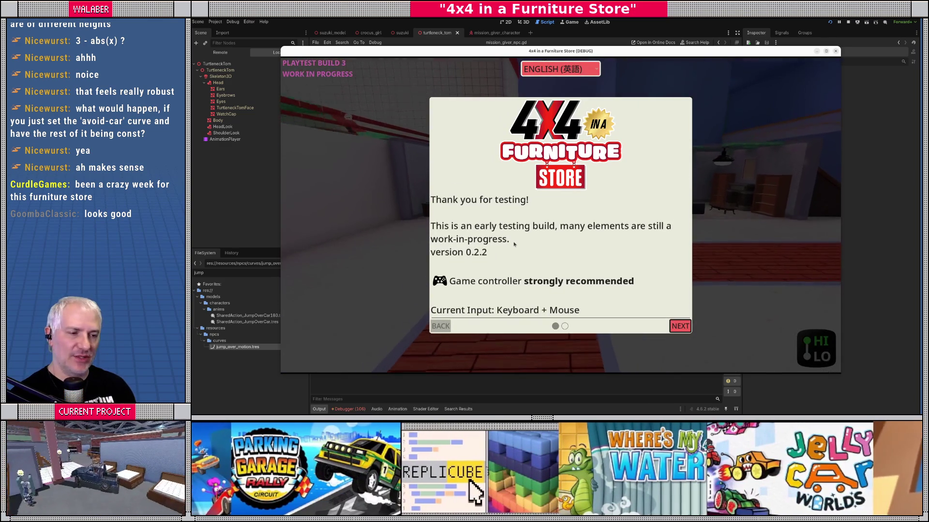
- Get past the welcome screen, playtest around the mission-giver NPC, then close the game window
key("Return")
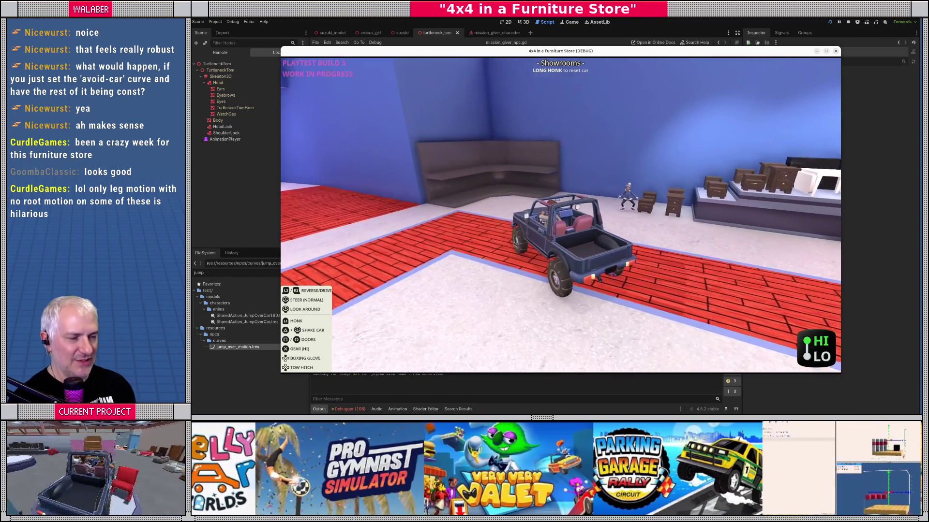
key("F8")
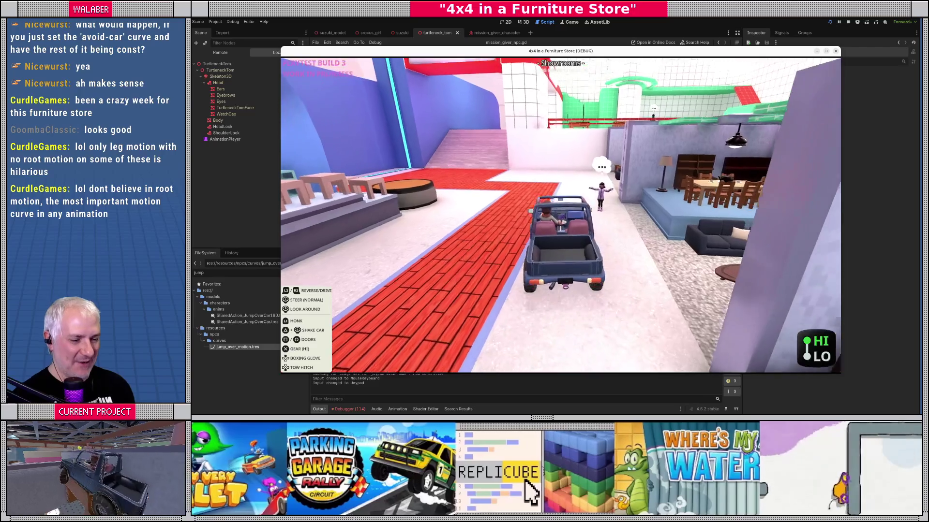
key("F8")
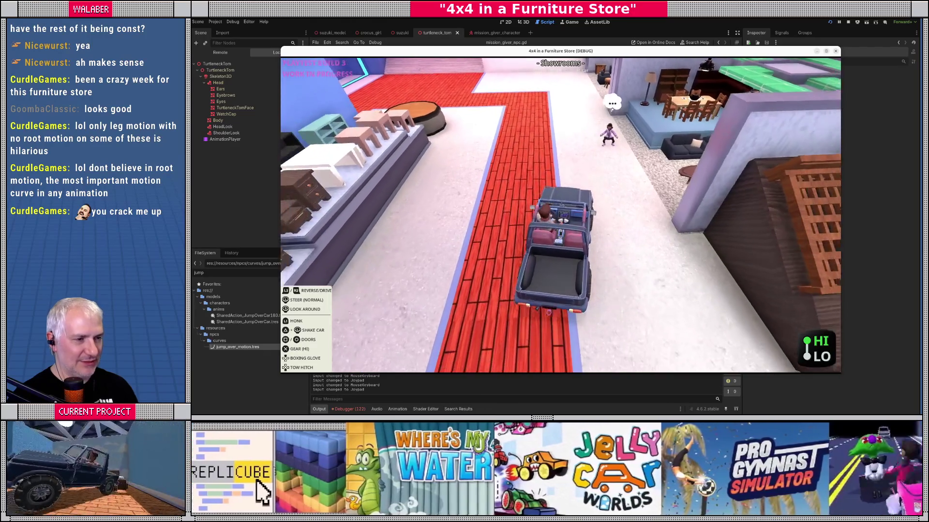
key("F8")
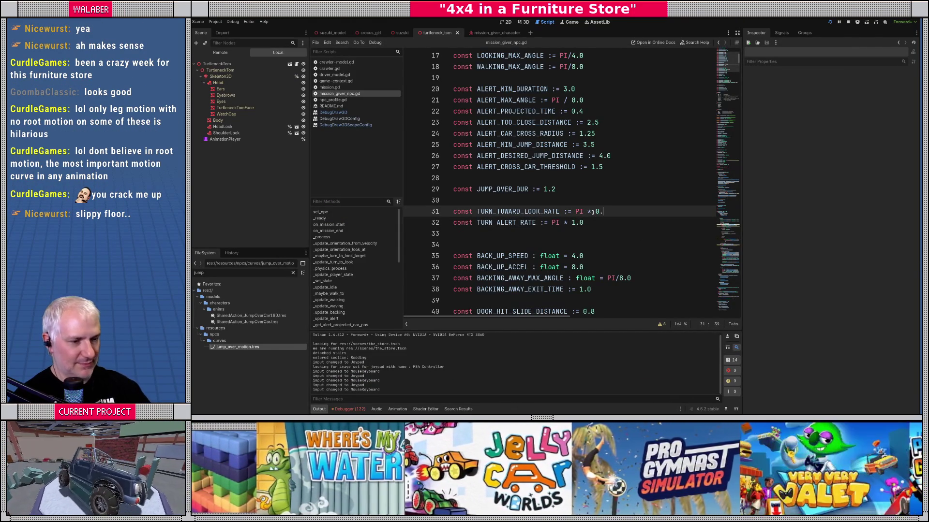
- Relaunch the game to test the PI * 1.0 turn rate
key("F5")
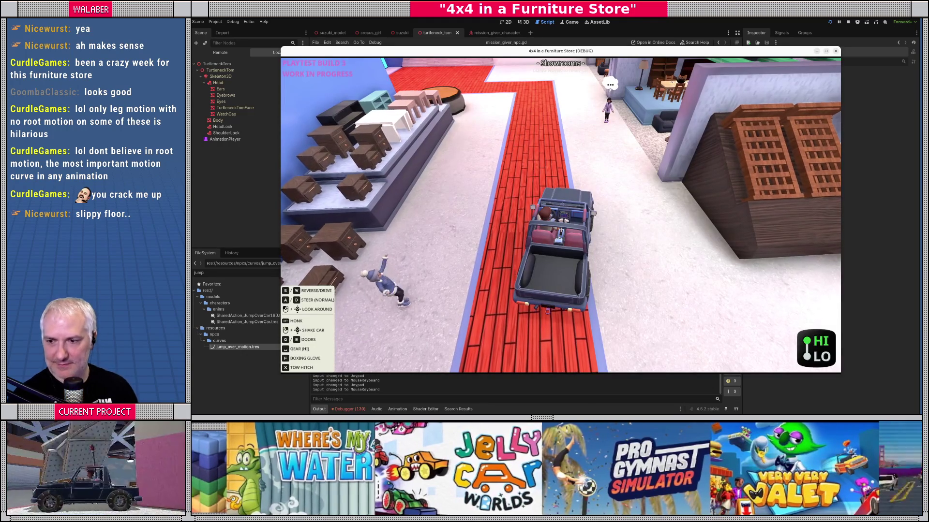
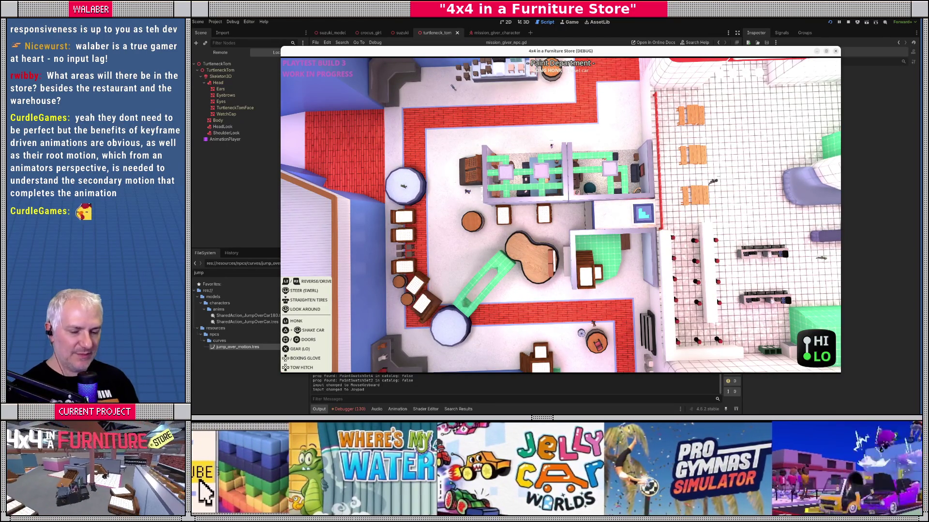
- Switch from the top-down store map to the close jeep camera in the Shelving section
key("m")
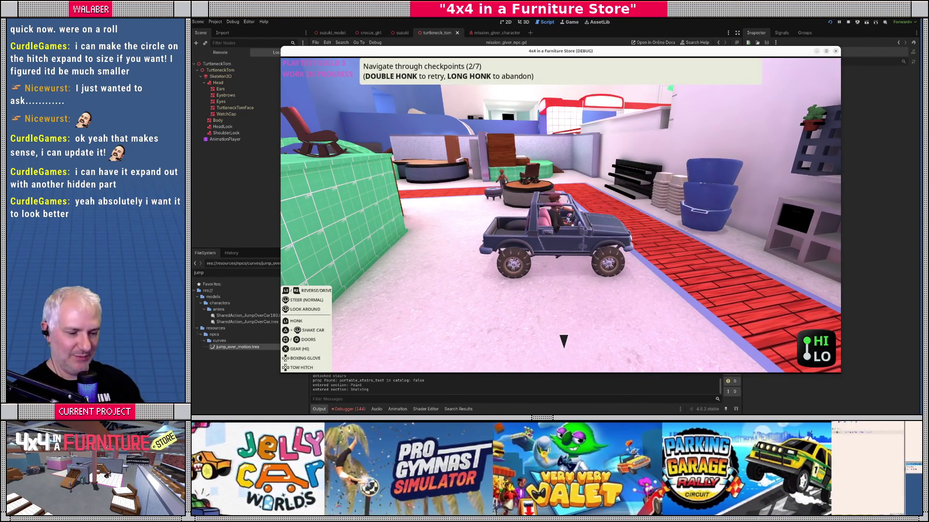
- Bring up the in-car radio HOME MENU tuned to FurniCHILL 92.9
key("r")
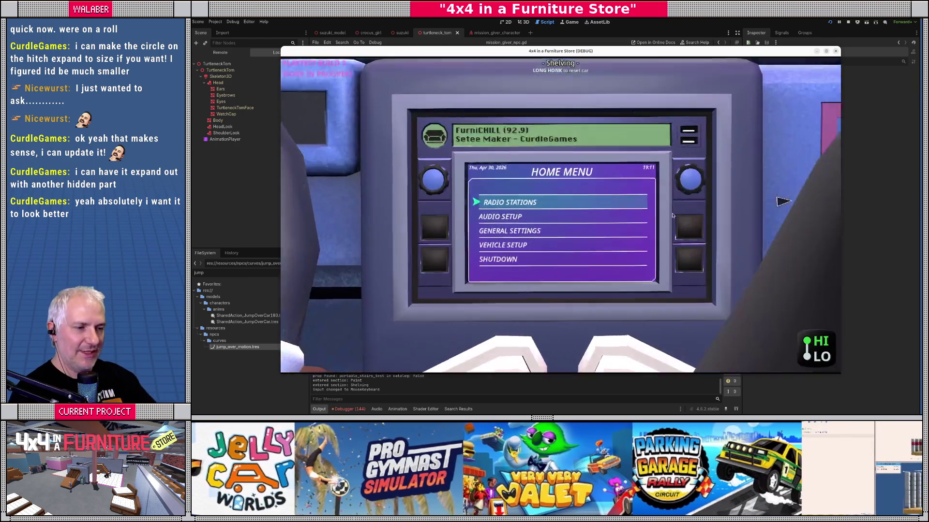